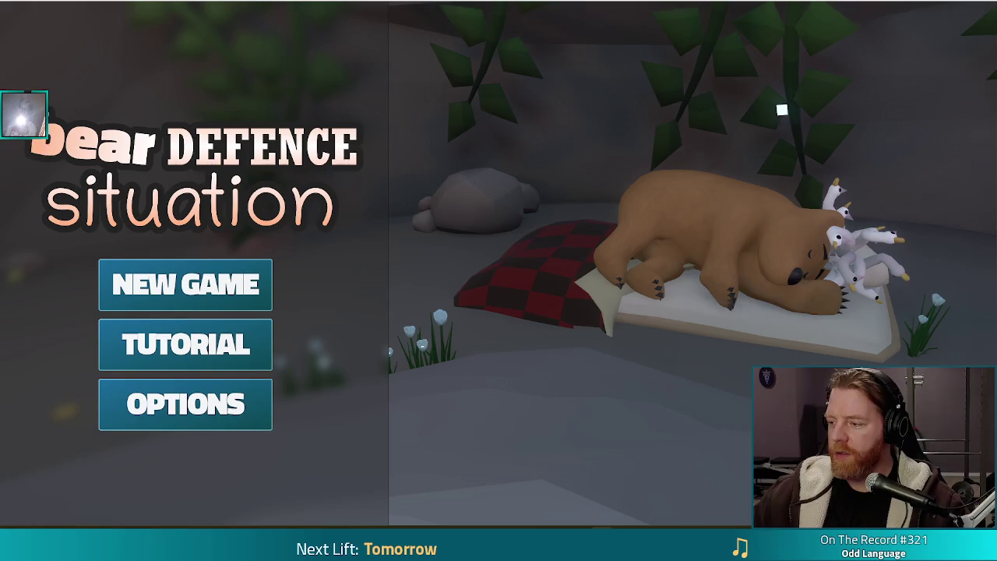
Step: Lower the volume, begin a new game at Level 1/9, and open the stall's shop
key("XF86AudioLowerVolume")
key("XF86AudioLowerVolume")
key("XF86AudioLowerVolume")
key("XF86AudioLowerVolume")
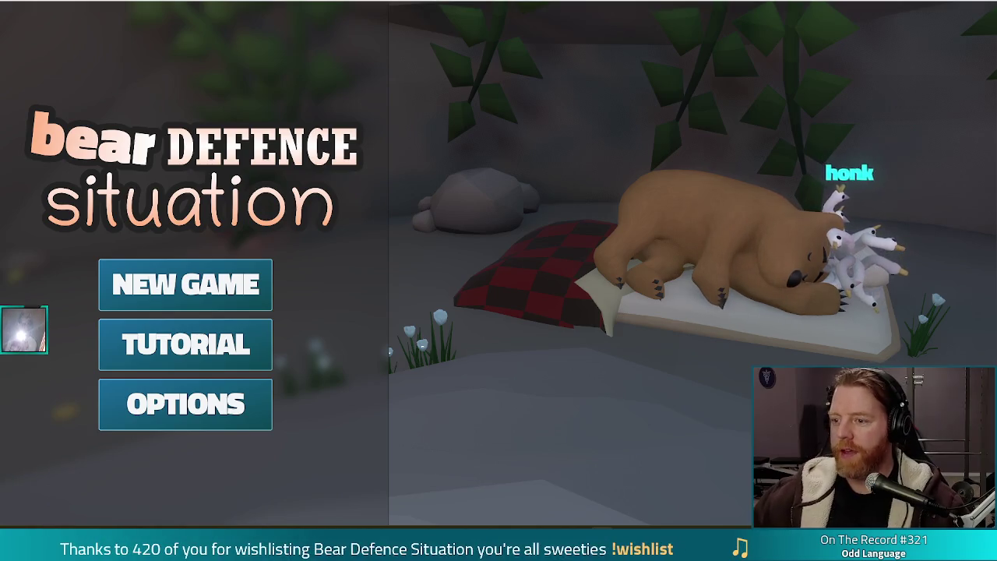
left_click(248, 296)
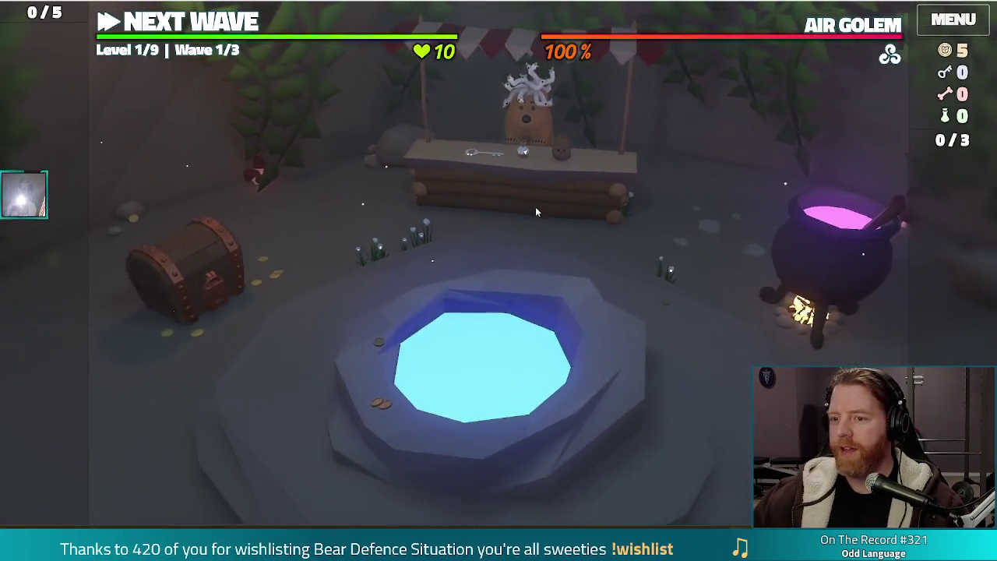
left_click(536, 209)
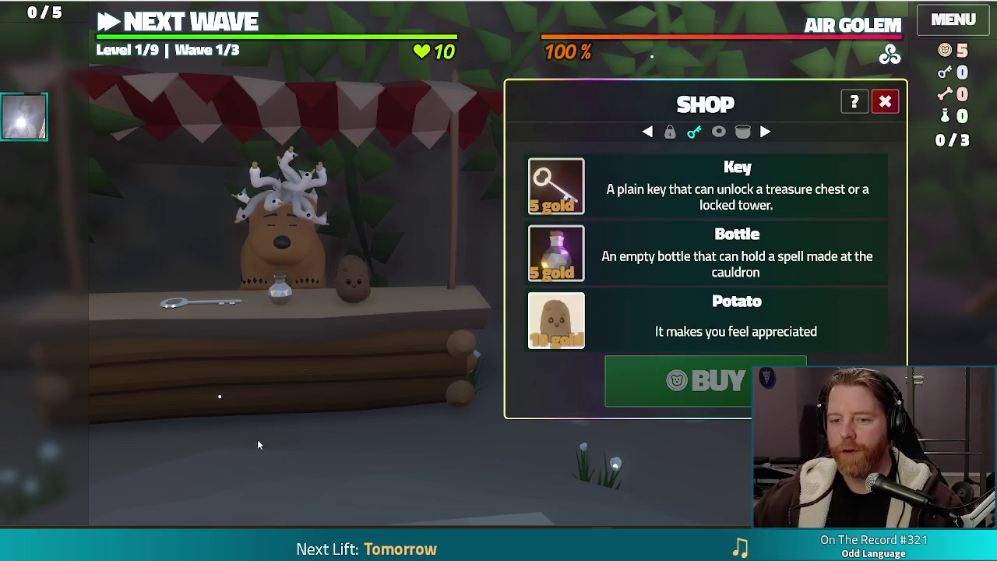
Step: Pet the shopkeeper bear so hearts appear, then move the snip window aside and close it
left_click(304, 246)
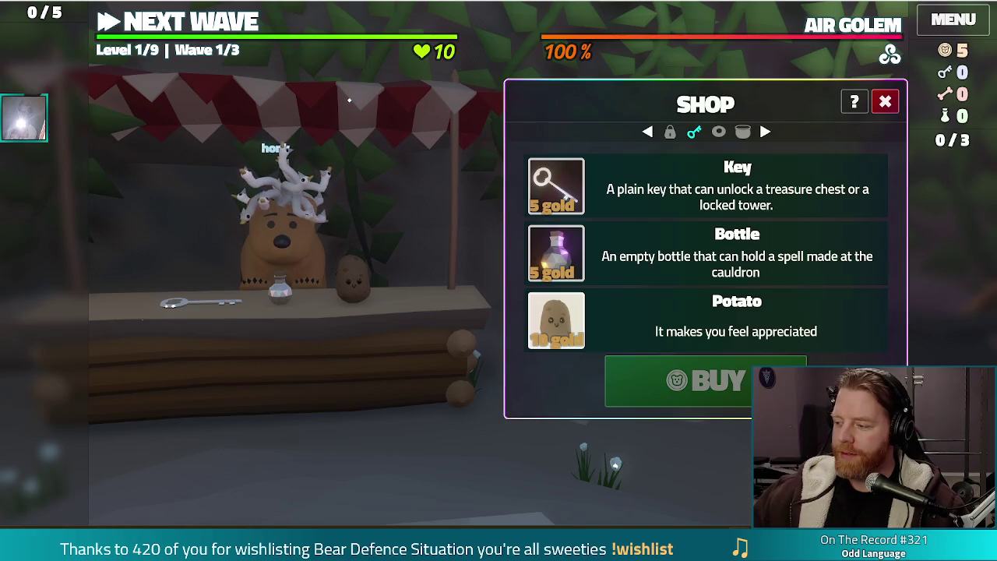
left_click_drag(513, 70, 357, 98)
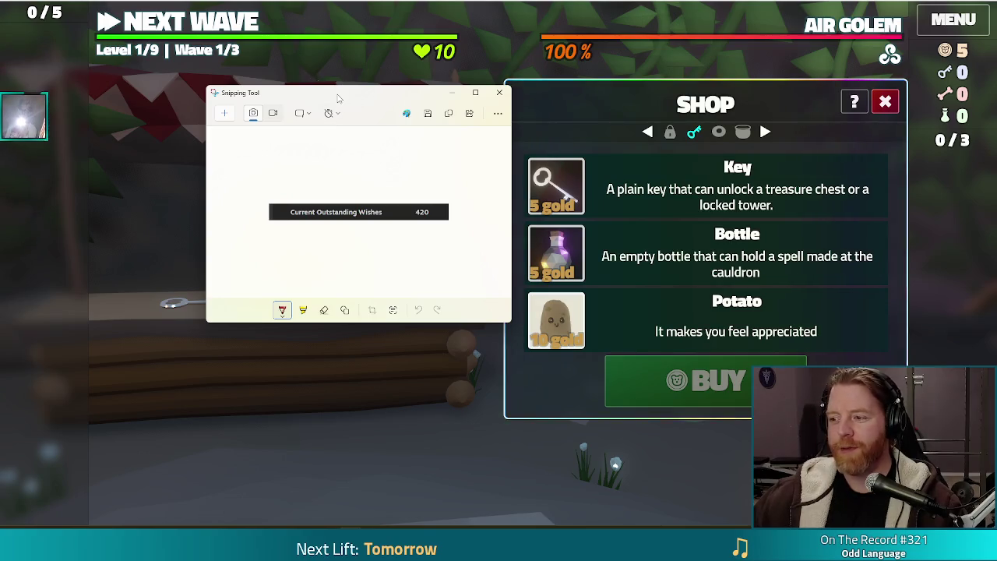
left_click(421, 312)
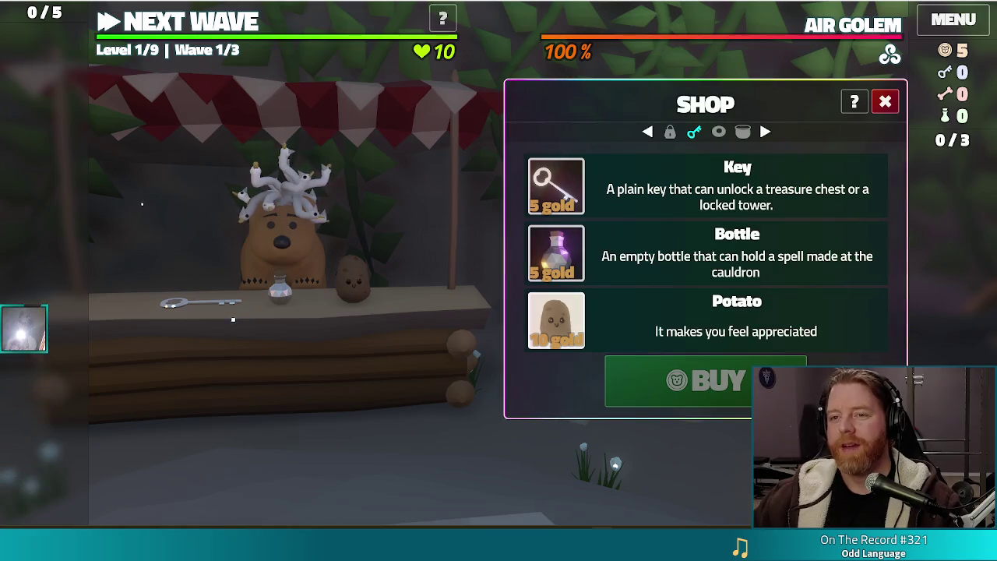
Step: Switch the game from fullscreen to windowed mode with F11
key("F11")
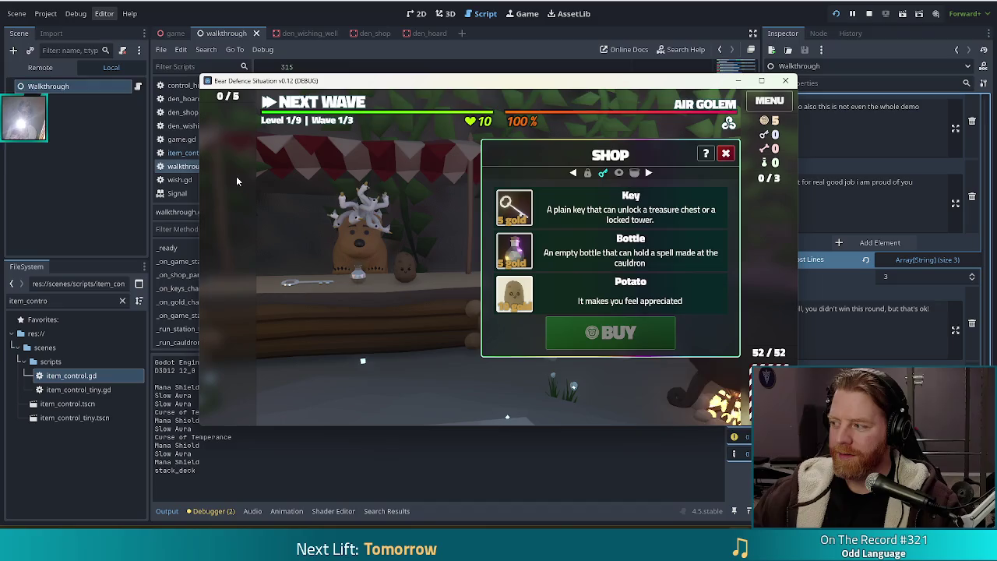
Step: Move the game window up-left, play to the shop, then stop the playtest with F8
left_click_drag(519, 87, 466, 77)
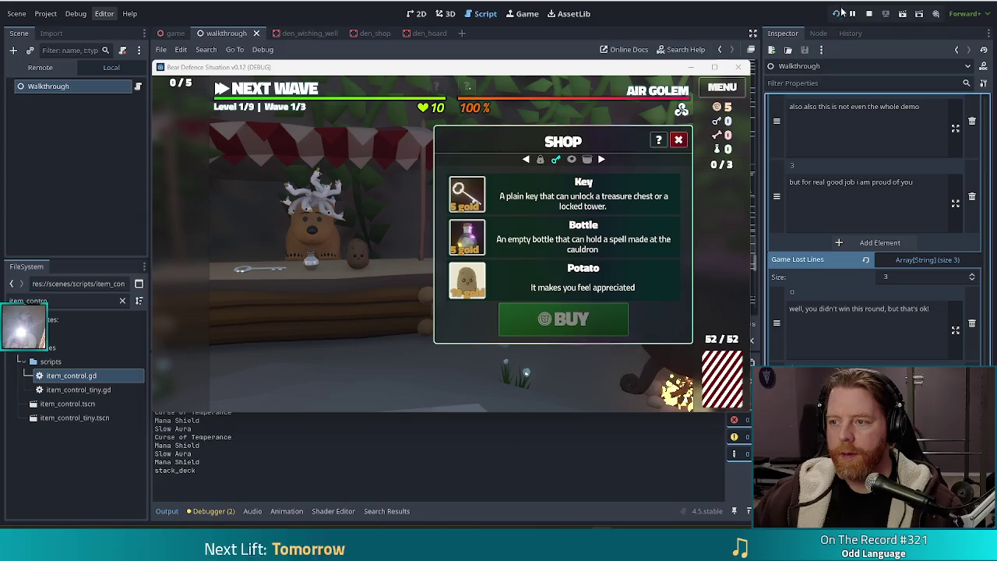
key("F8")
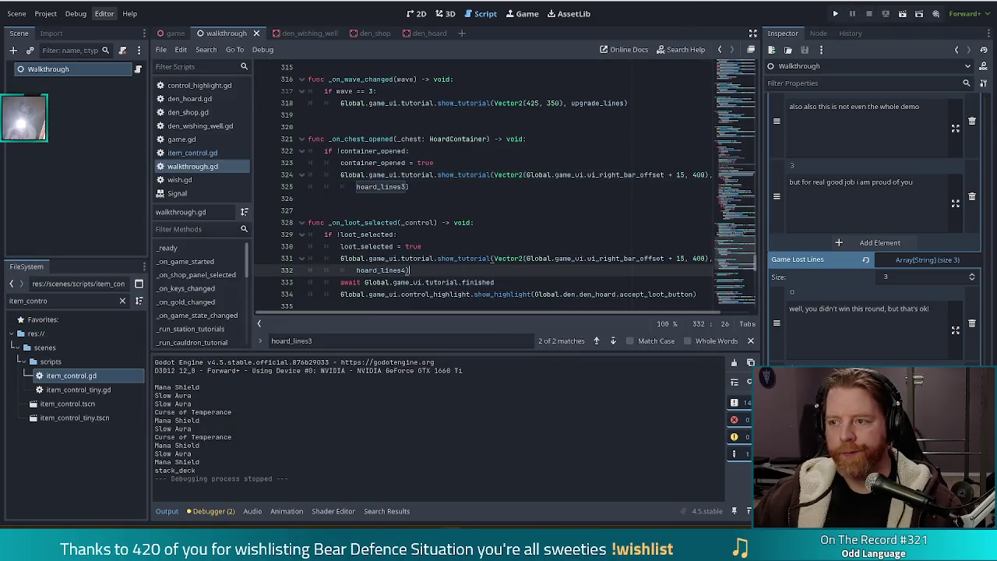
Step: Relaunch the project to its v0.12 title menu and lower the system volume
left_click(835, 14)
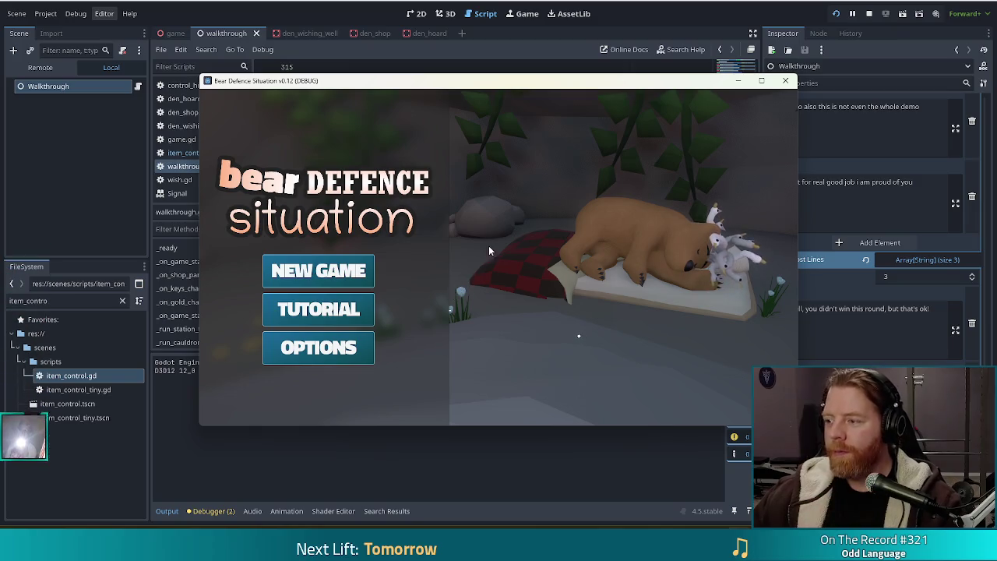
key("XF86AudioLowerVolume")
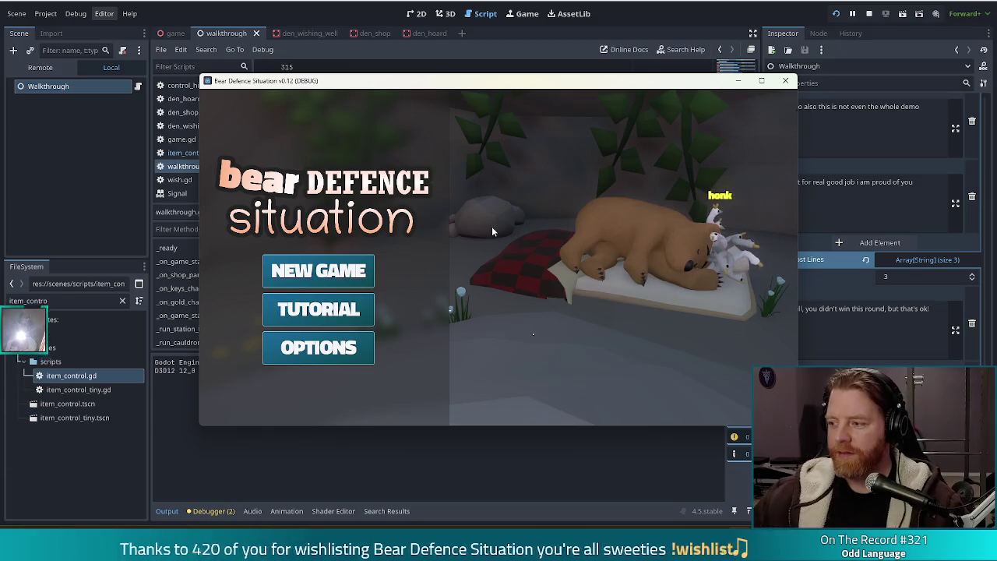
Step: Shift the game window up-left and start the TUTORIAL from the title menu
left_click_drag(576, 88, 536, 72)
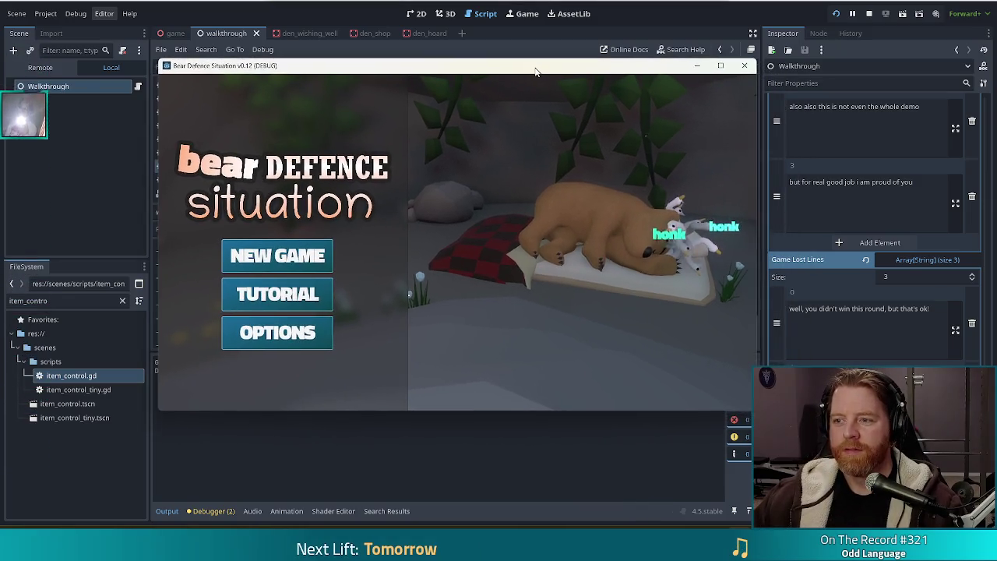
left_click(286, 298)
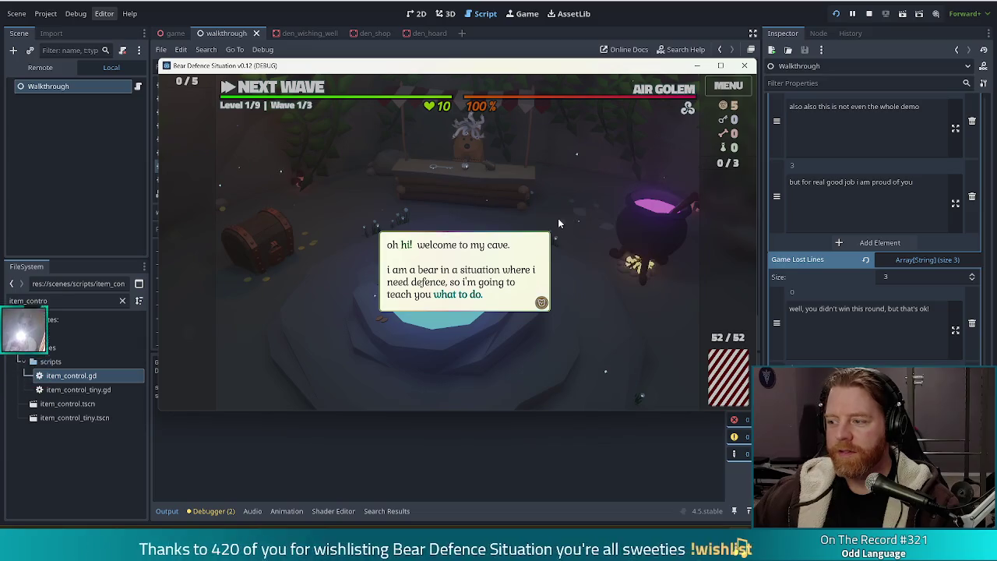
Step: Advance the tutorial to the tower-building line and snip the Current Outstanding Wishes 420 counter
left_click(593, 198)
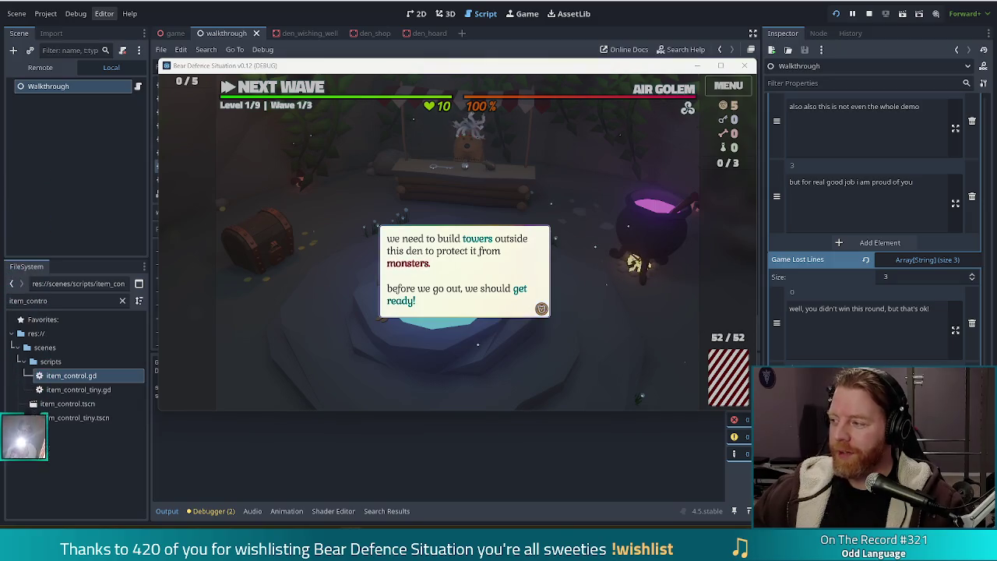
left_click_drag(993, 139, 487, 142)
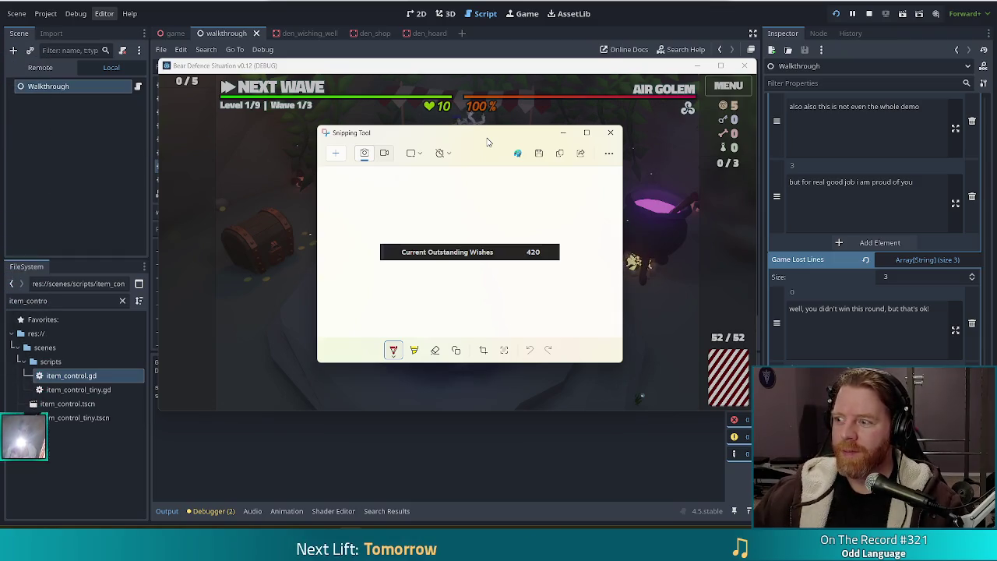
Step: Close the Snipping Tool capture so the tower-building tutorial line is visible
left_click(610, 131)
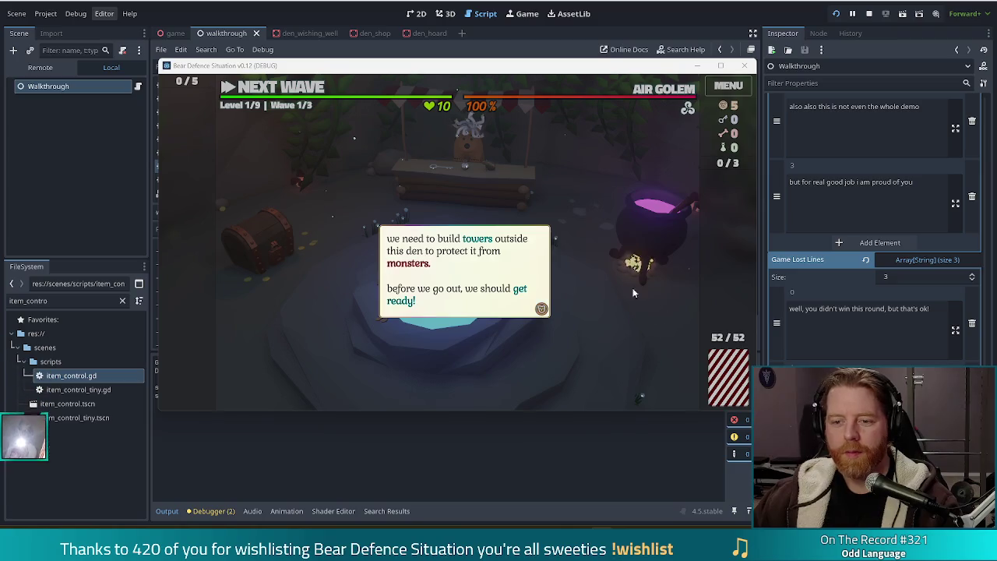
Step: Buy the Key for 5 gold in the shop, dismiss the tutorial, and start the next wave
left_click(592, 203)
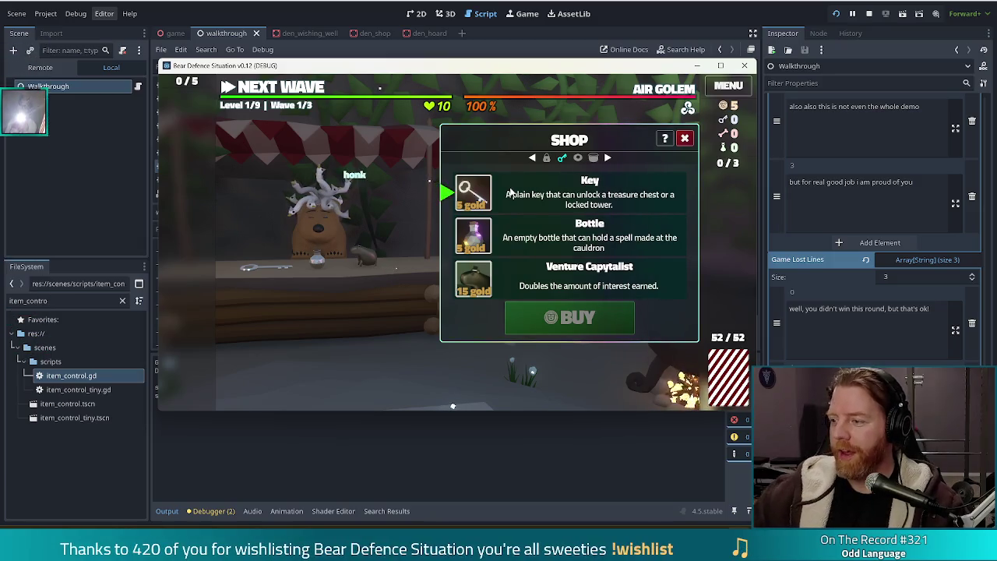
left_click(524, 200)
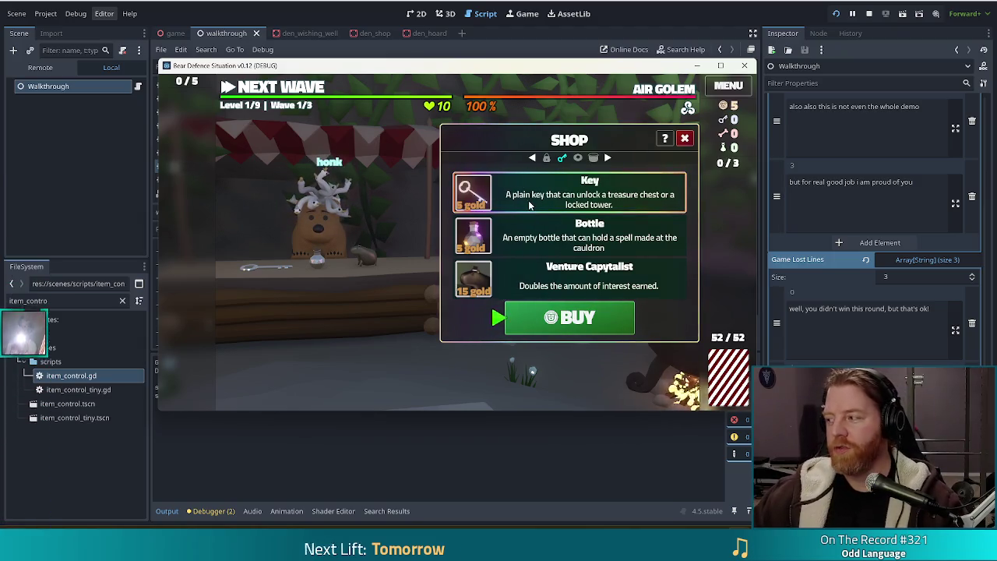
left_click(567, 329)
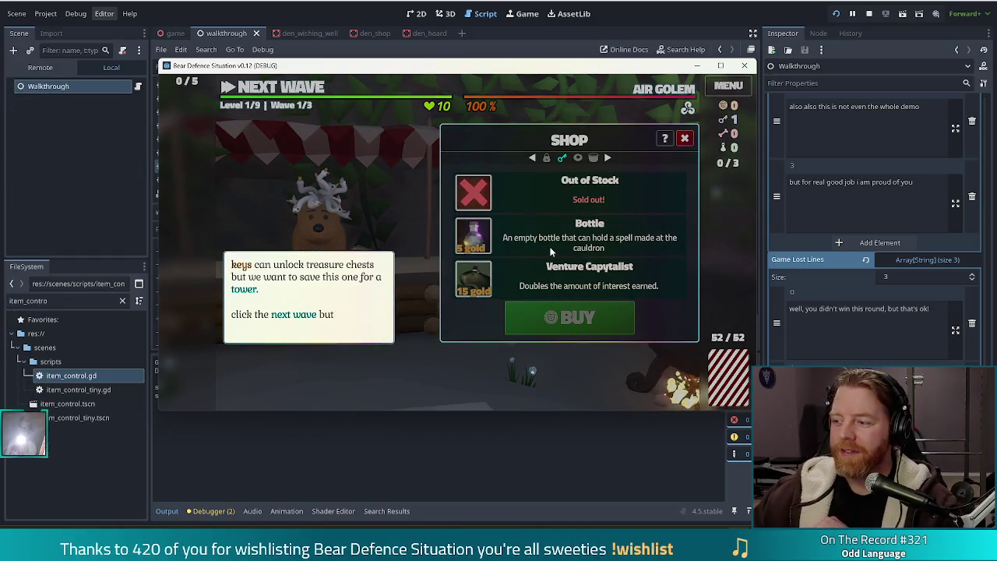
left_click(374, 209)
left_click(303, 92)
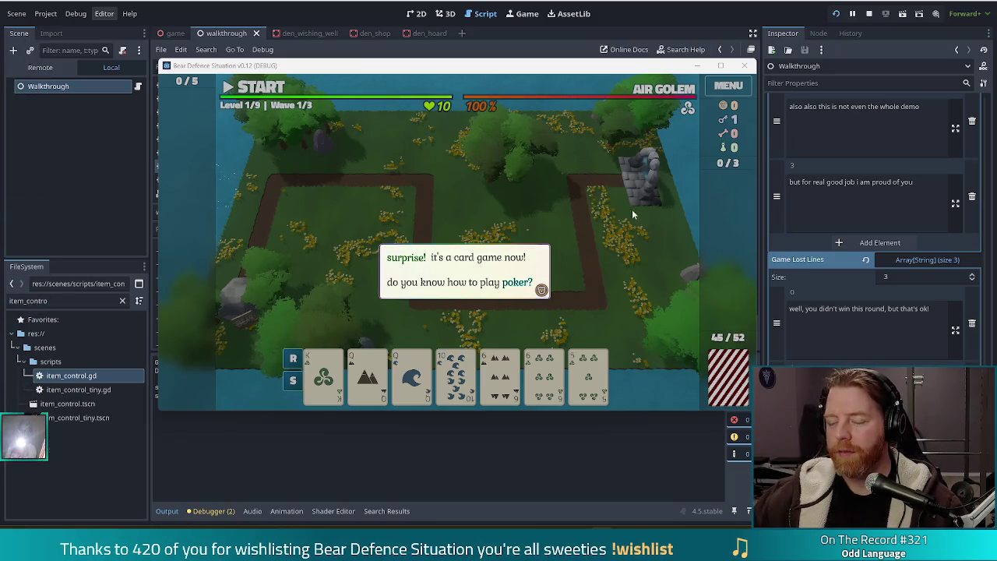
Step: Get past the poker dialogue and select four cards forming a Two Pair hand
left_click(568, 205)
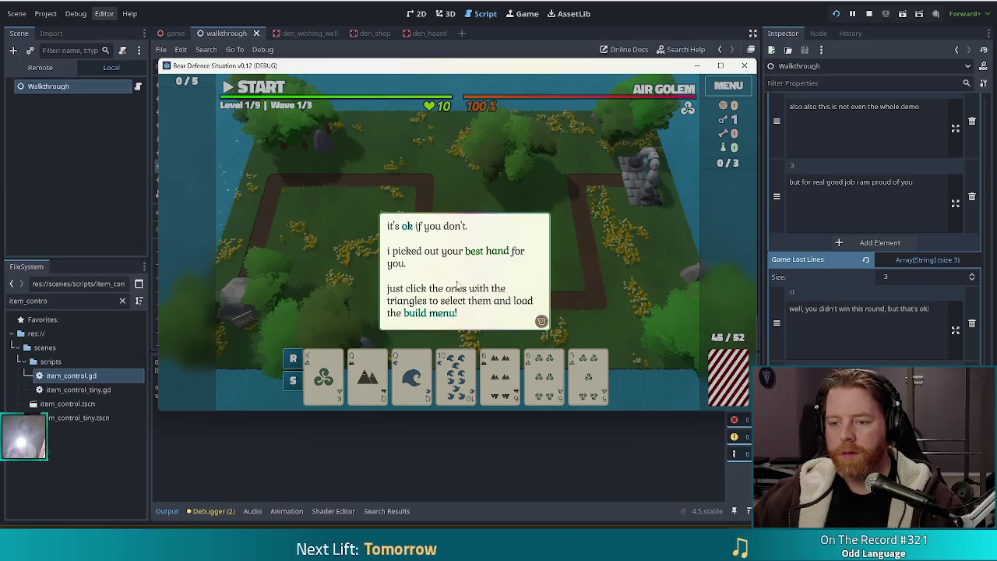
left_click(559, 188)
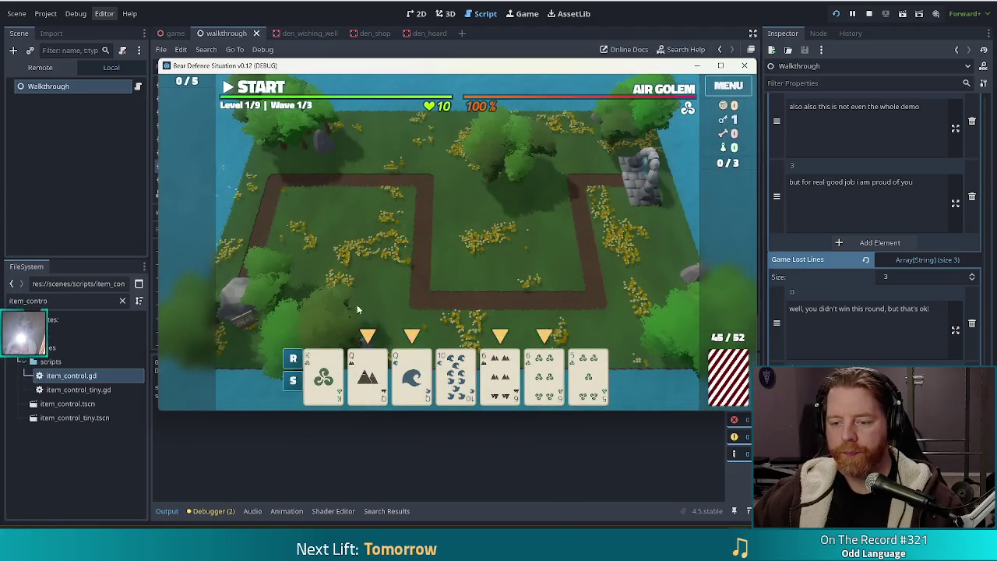
left_click(368, 378)
left_click(411, 378)
left_click(500, 378)
left_click(544, 378)
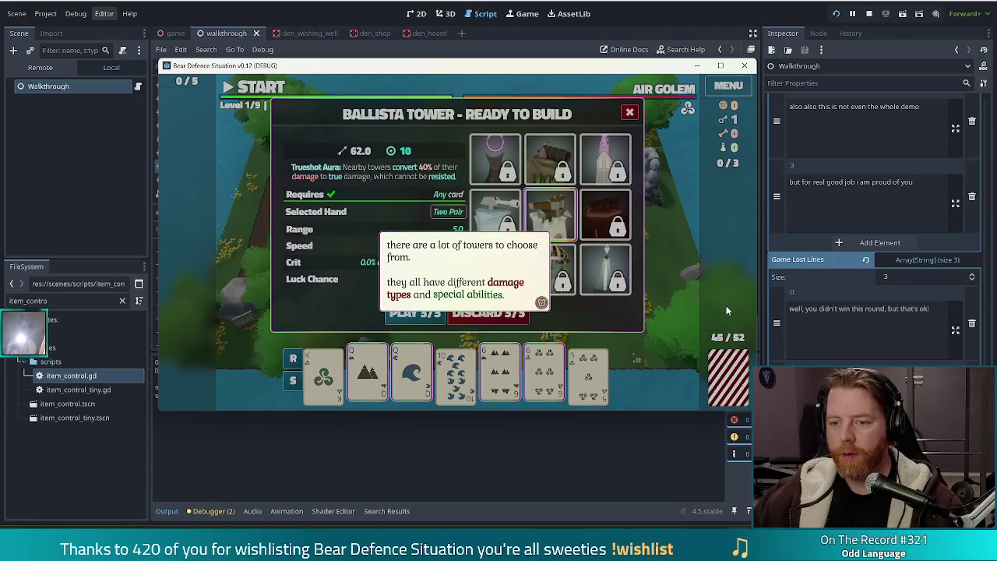
Step: Unlock the Lightning Tower with the key and play the hand to start building it
left_click(679, 226)
left_click(676, 216)
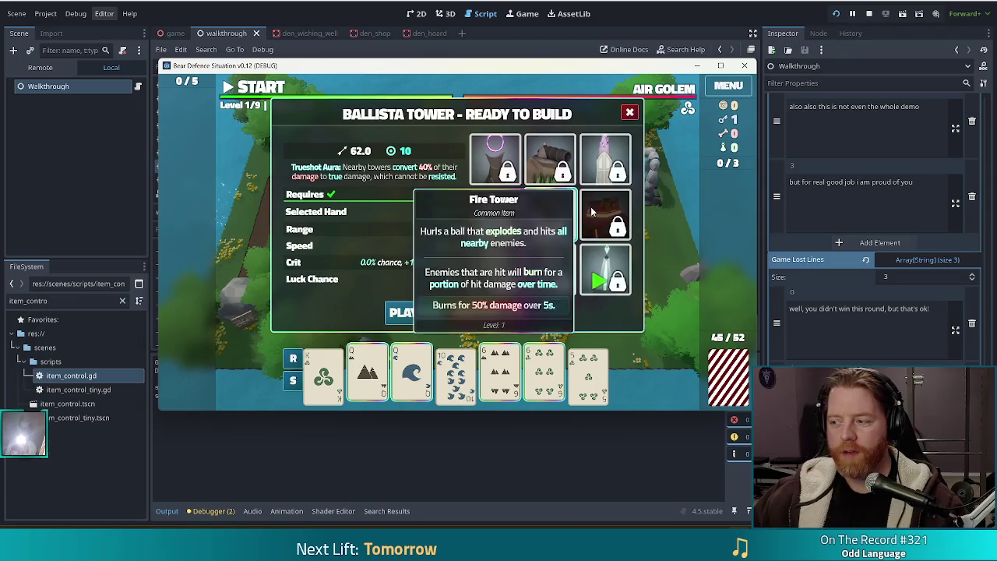
left_click(617, 285)
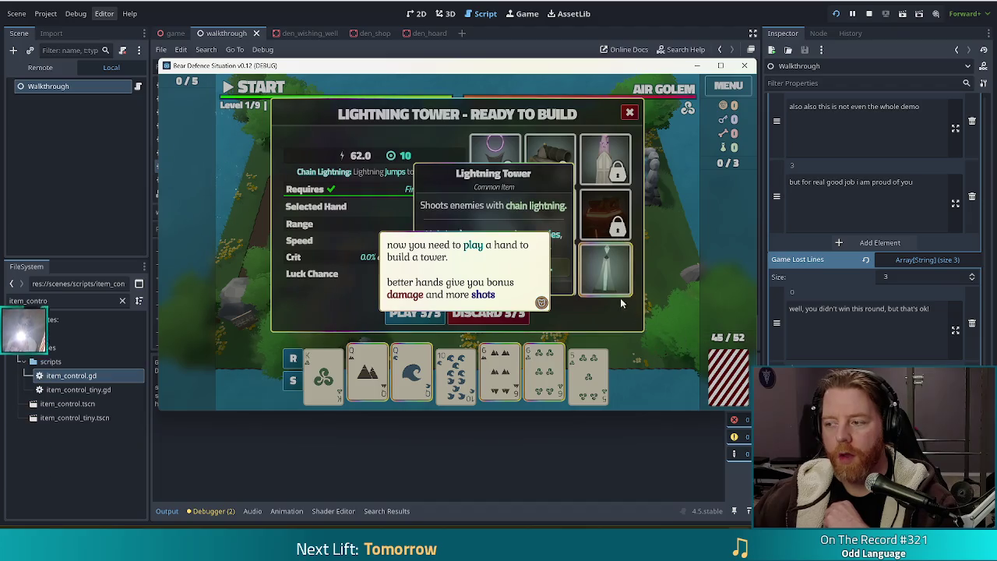
left_click(610, 307)
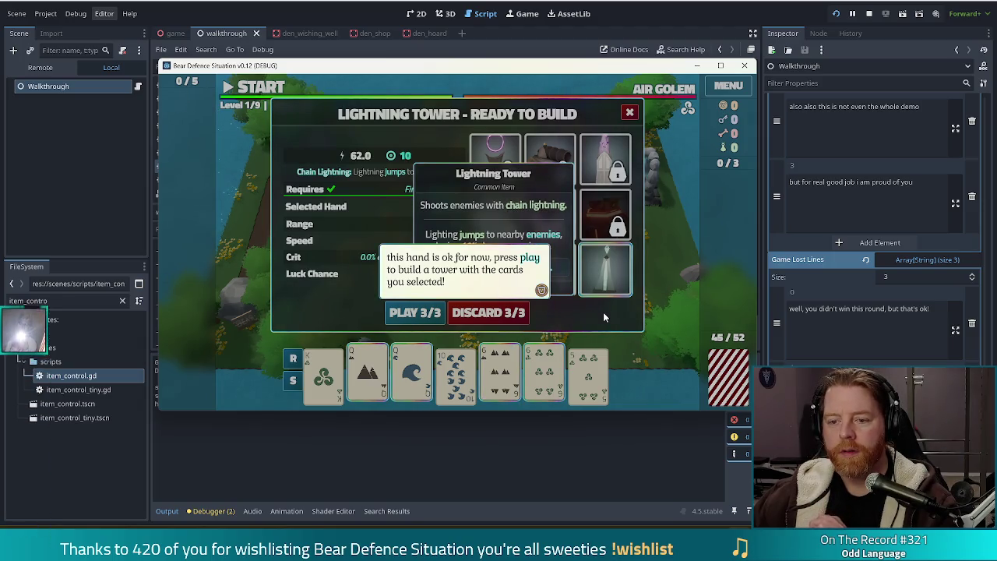
left_click(603, 312)
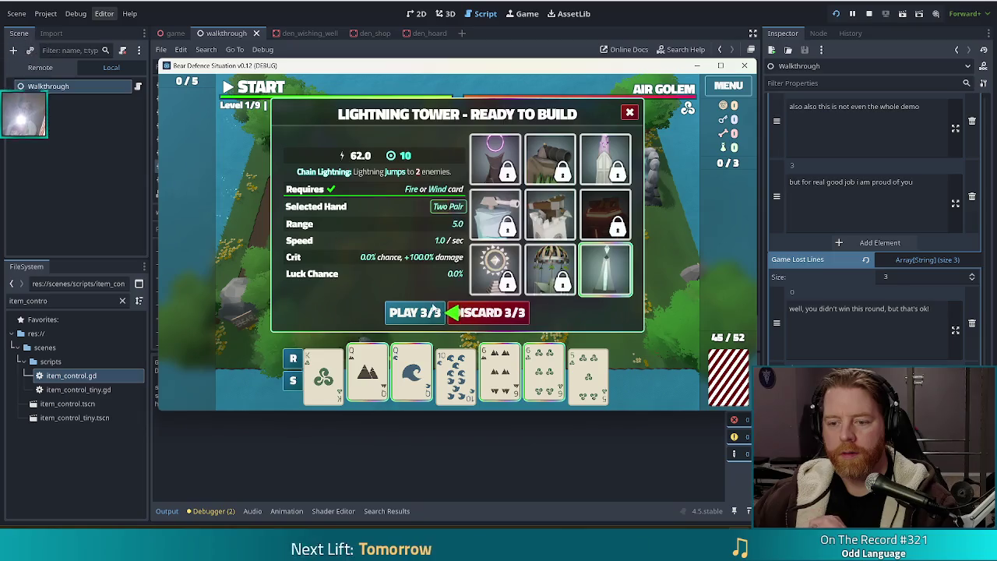
left_click(431, 316)
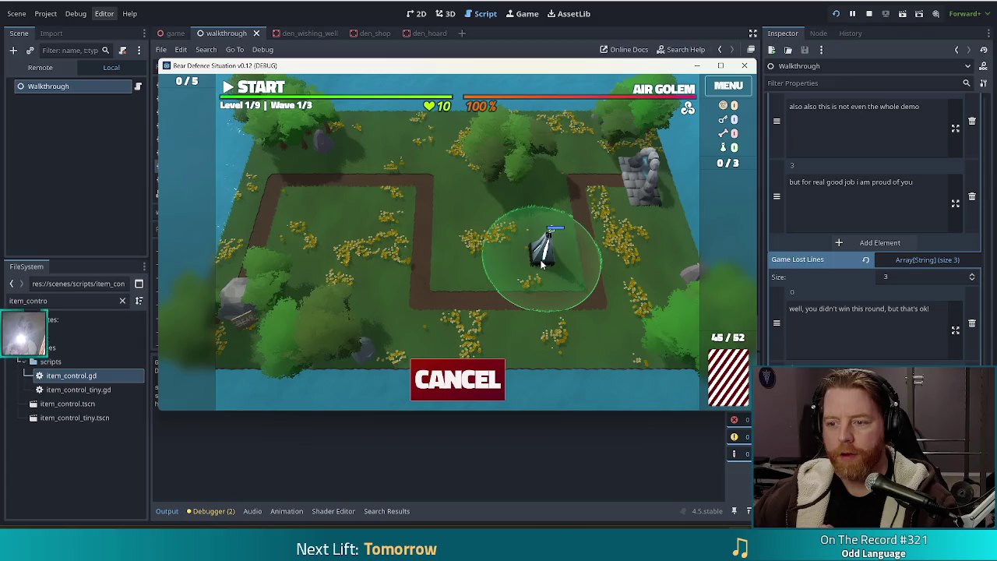
Step: Place the Lightning Tower by the right path, start wave 1, then switch to walkthrough.gd
left_click(543, 263)
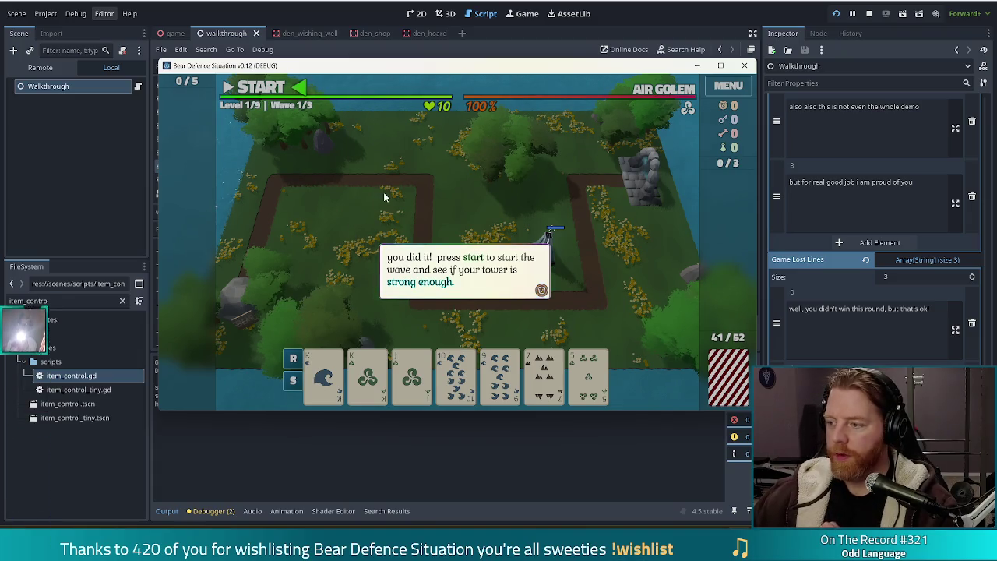
left_click(434, 201)
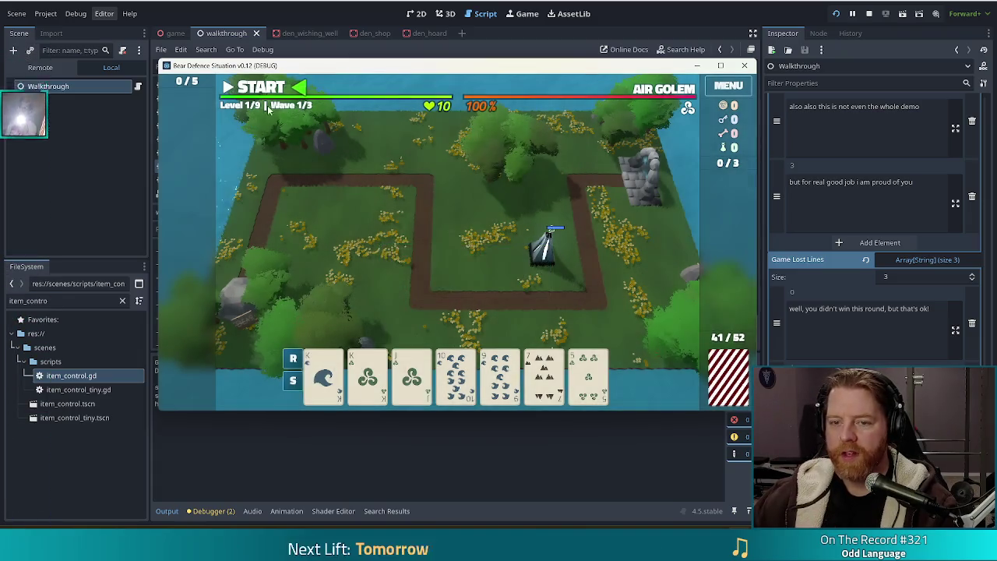
left_click(277, 88)
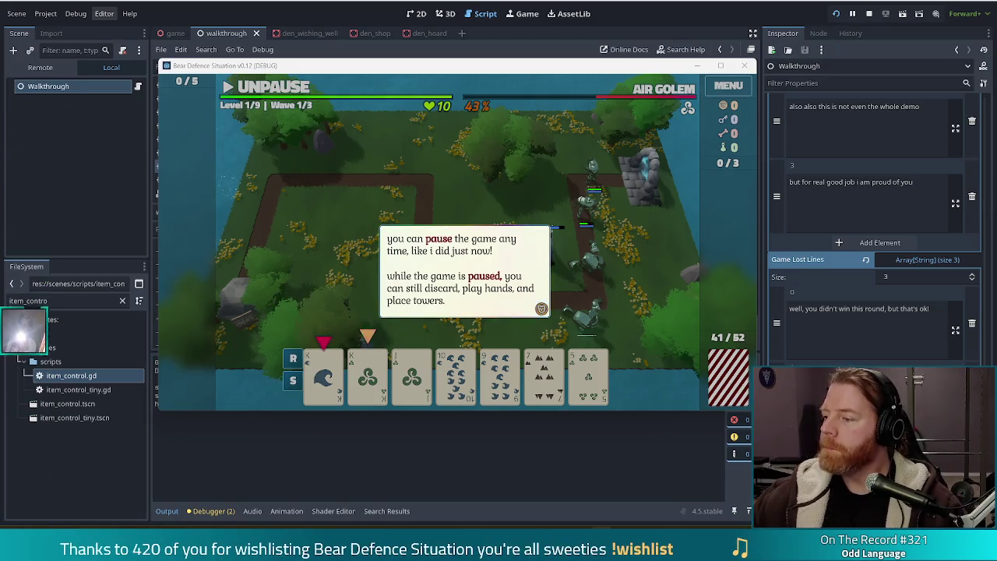
key("alt+Tab")
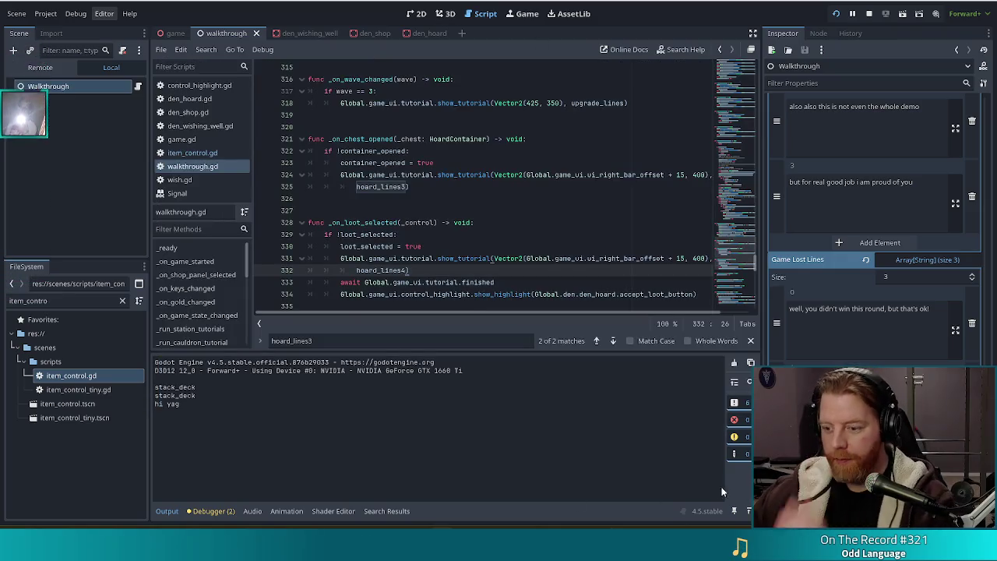
Step: Return to the game and click through the pause tutorial messages
key("alt+Tab")
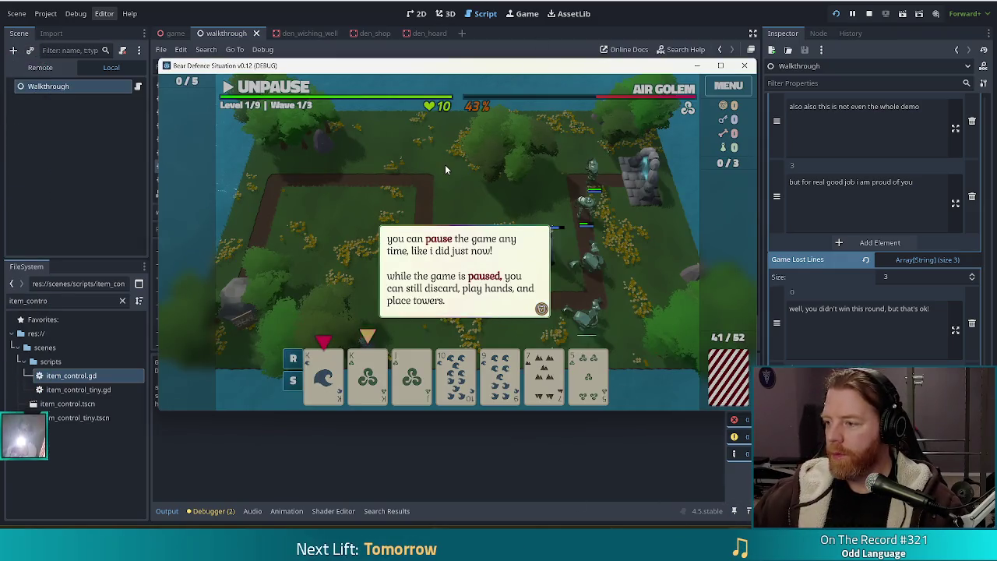
left_click(442, 165)
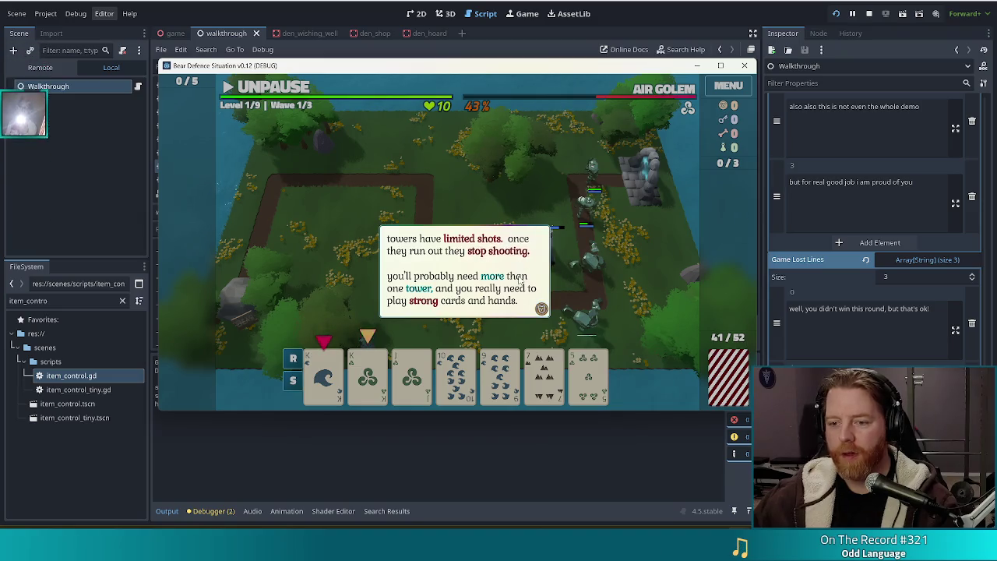
left_click(406, 160)
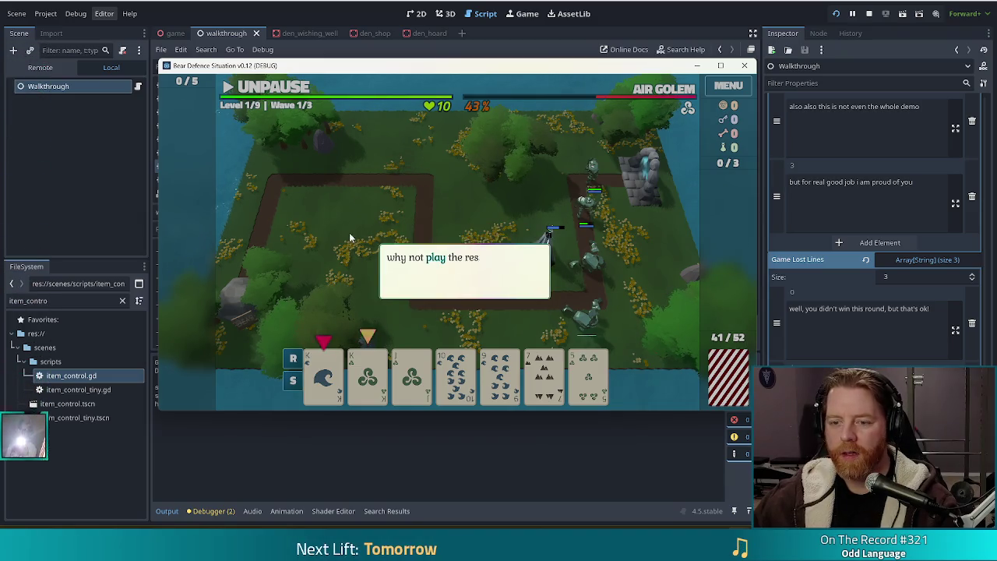
left_click(445, 218)
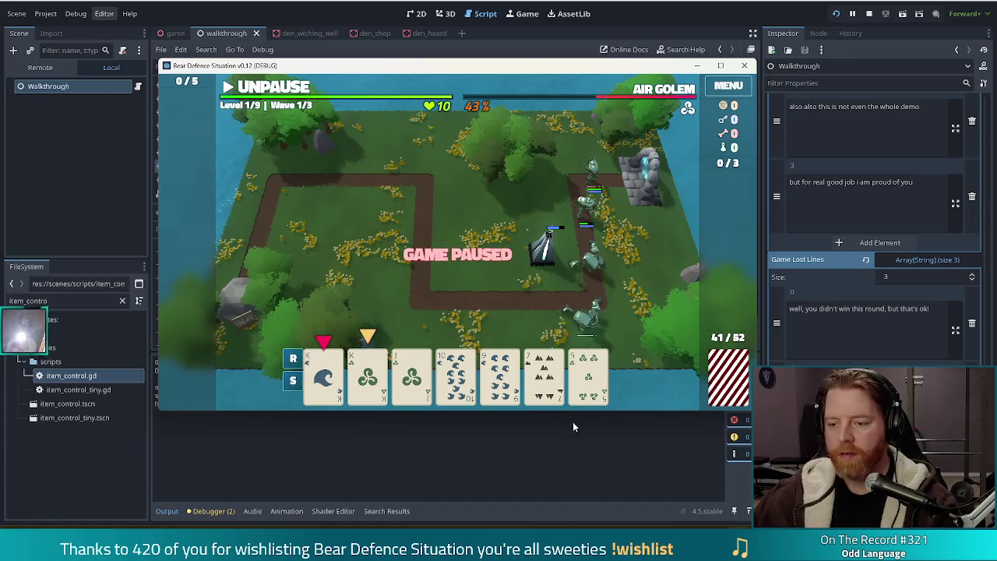
Step: Build a Lightning Tower from the King of Water and King of Wind pair in mid-grass
left_click(324, 378)
left_click(373, 378)
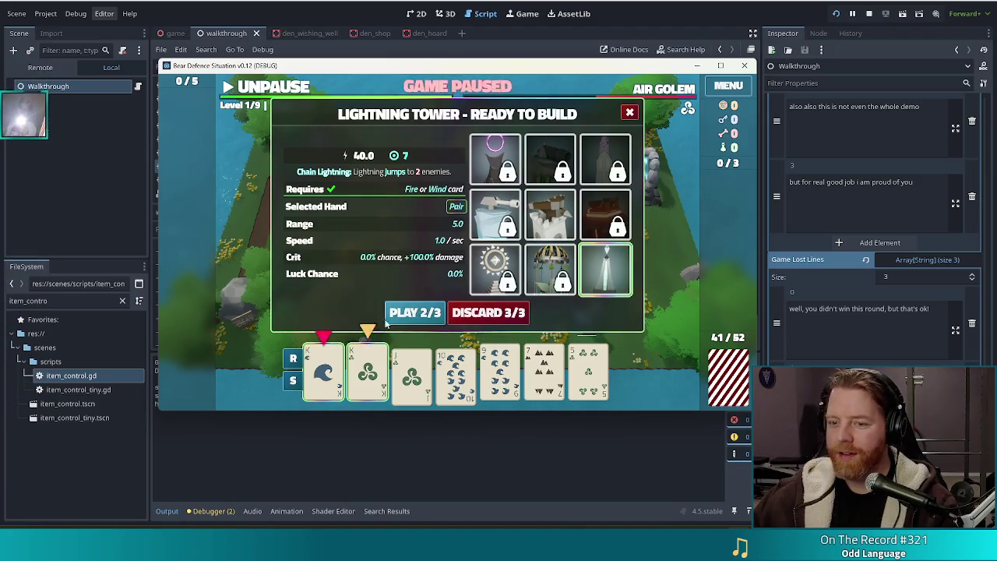
left_click(415, 312)
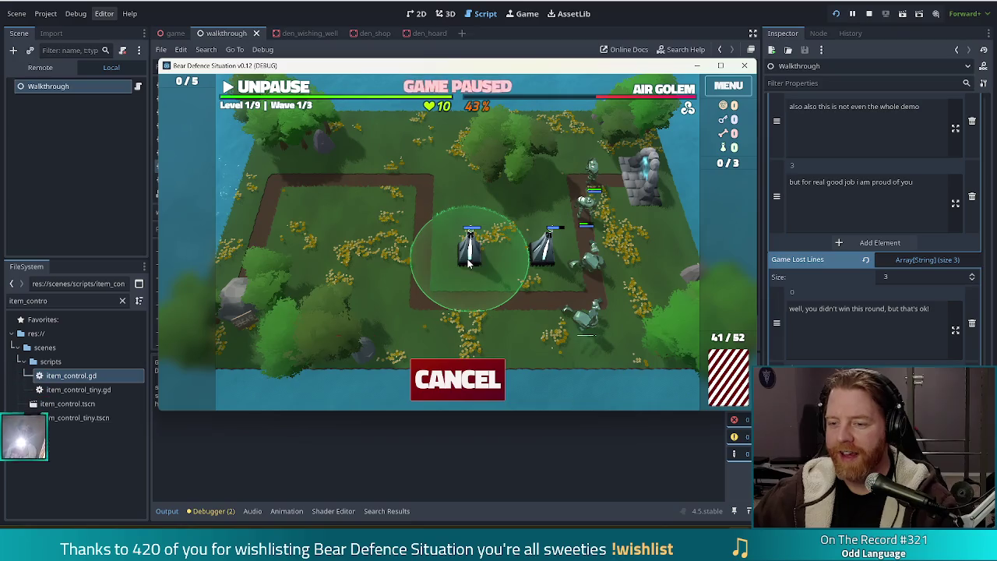
left_click(471, 269)
Step: Assemble a valid hand without the Jack of Wind and place the tower on the left field
left_click(456, 370)
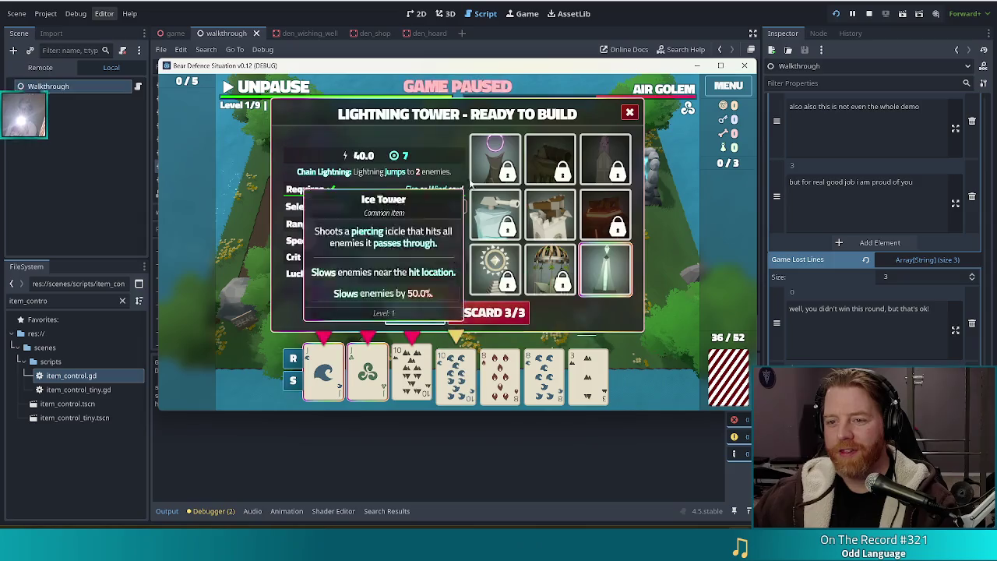
left_click(368, 374)
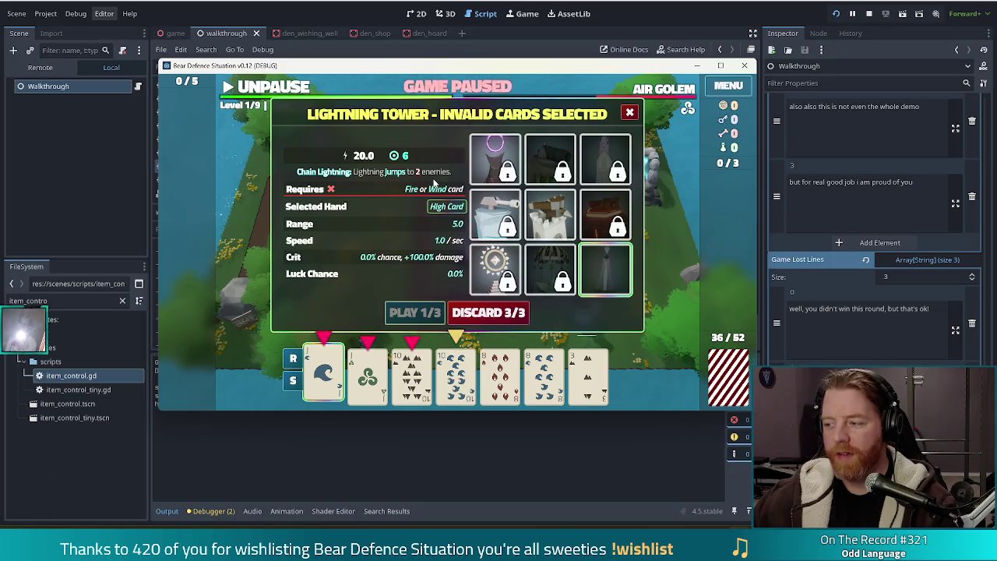
left_click(367, 376)
left_click(411, 375)
left_click(456, 375)
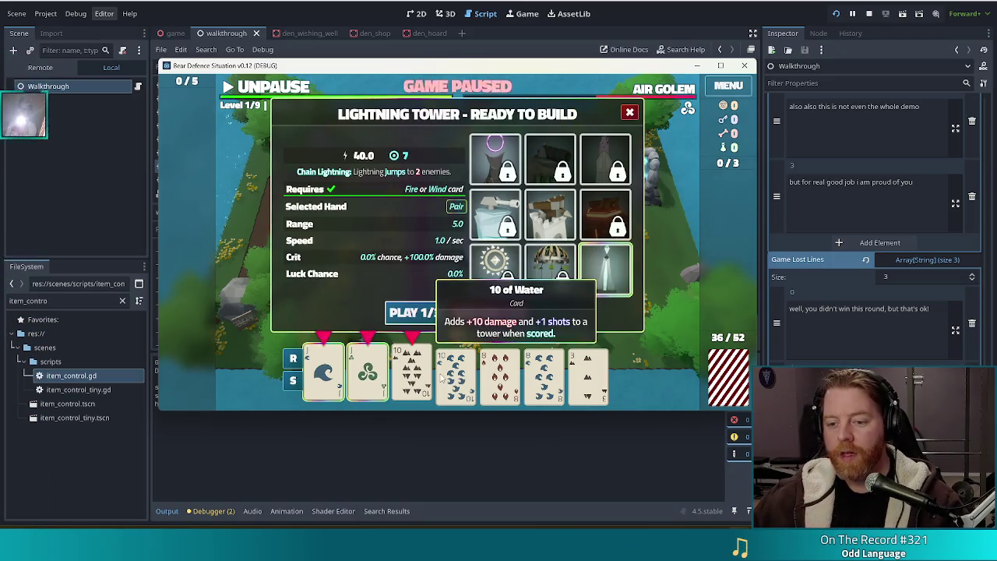
left_click(415, 313)
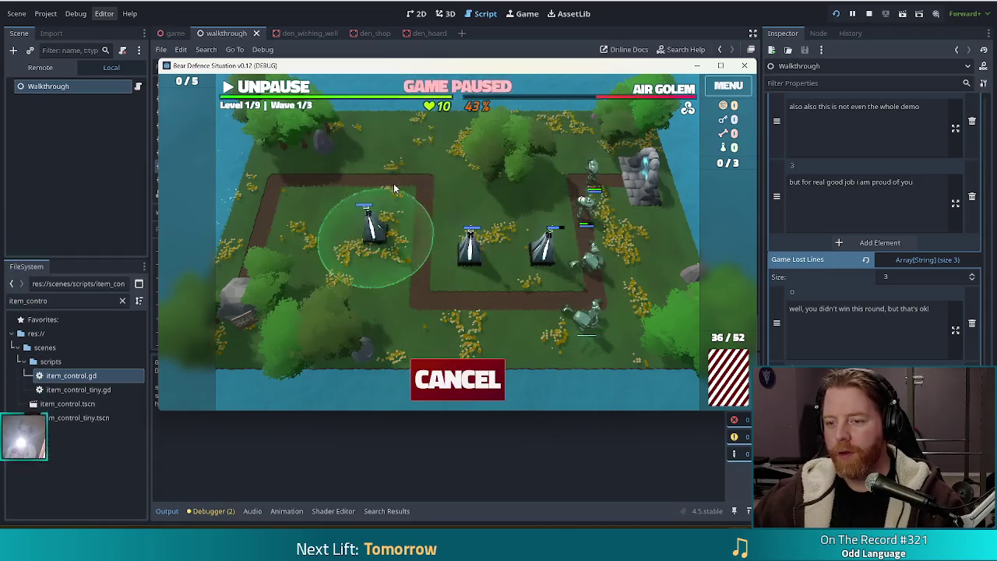
left_click(374, 216)
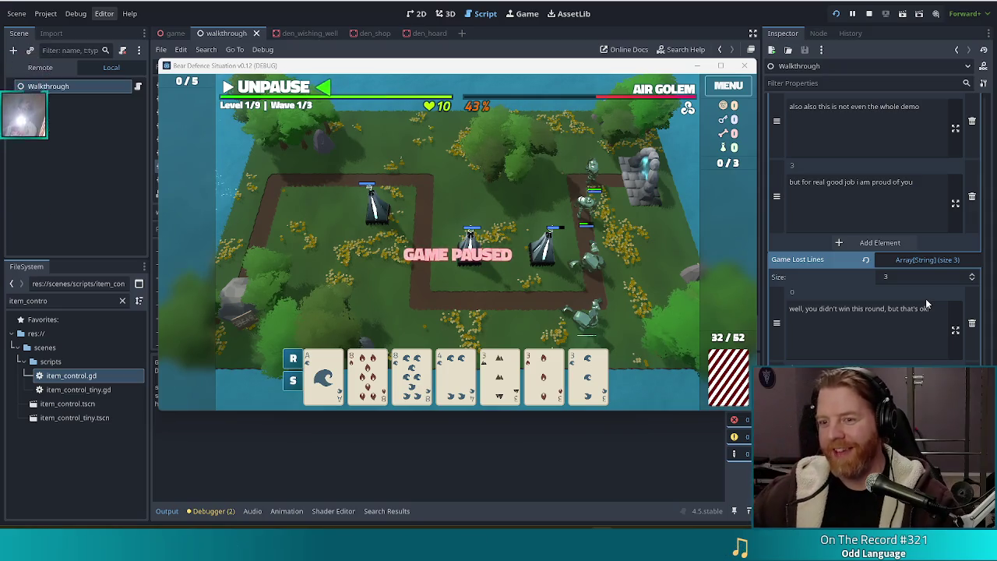
Step: Unpause the game and let wave 1 run until the Wave Complete summary appears
left_click(265, 87)
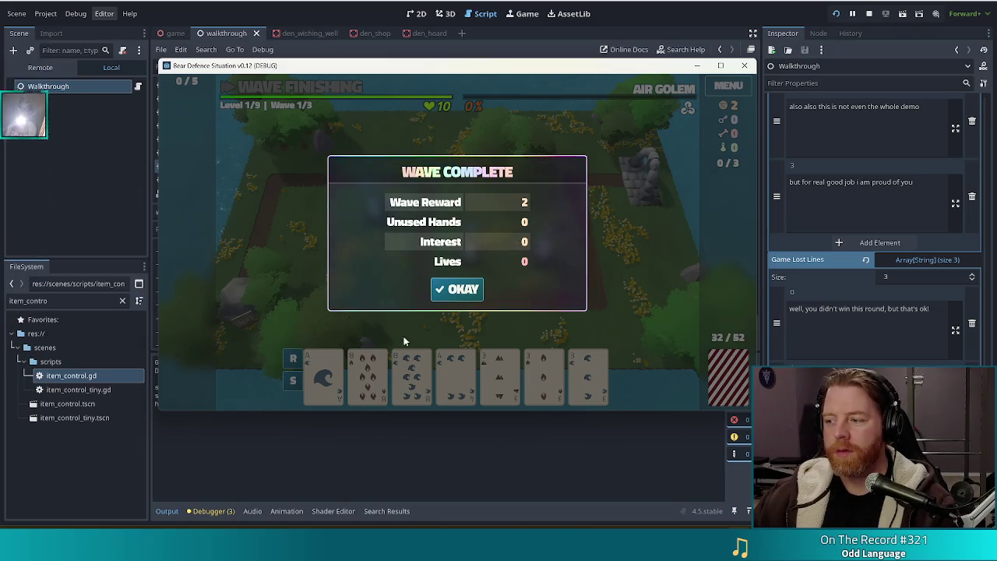
Step: Accept the wave 1 reward and click through the wave 2 tutorial tips
left_click(460, 289)
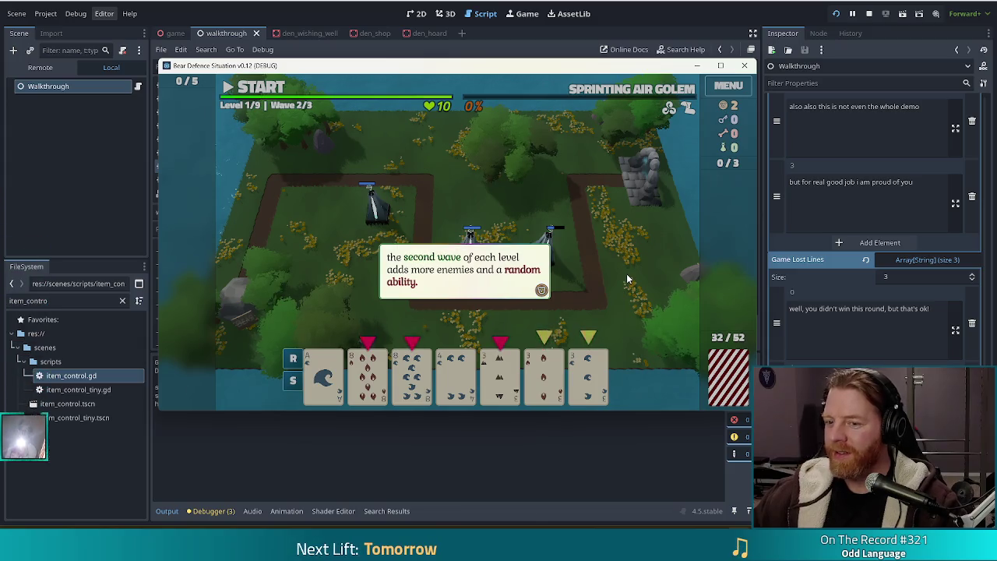
left_click(568, 229)
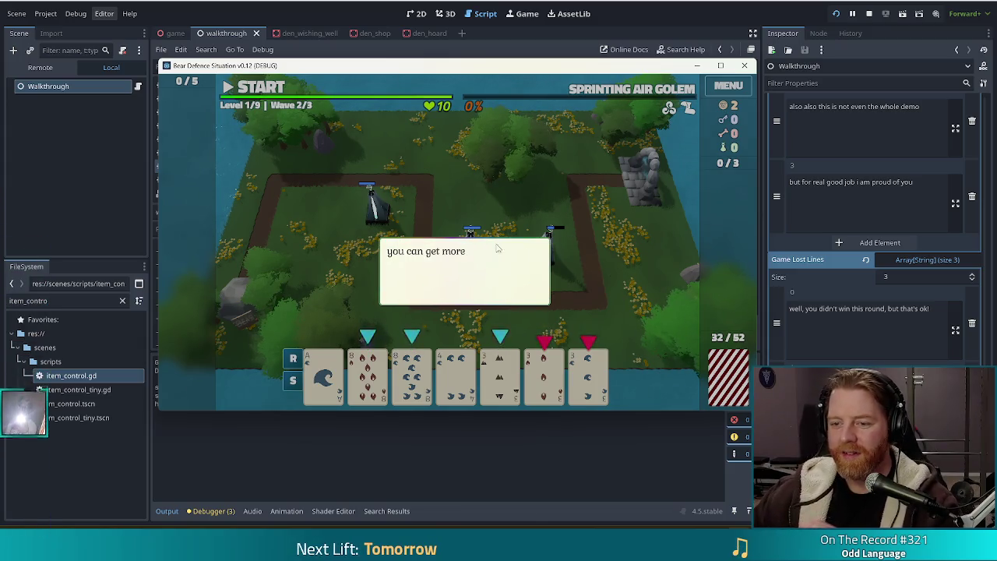
left_click(478, 177)
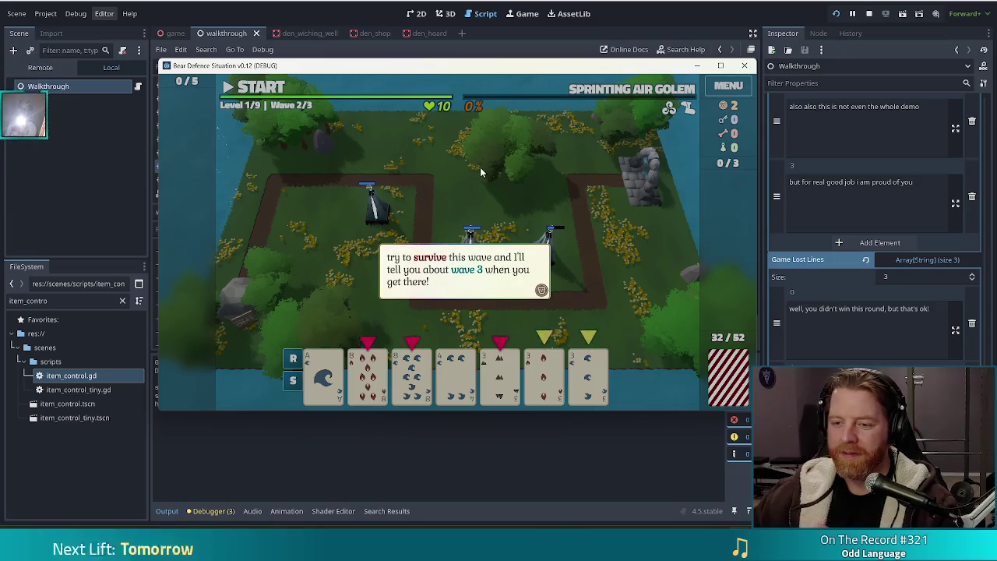
left_click(481, 167)
Step: Build a fourth Lightning Tower from a five-card Full House, place it, and start wave 2
left_click(399, 390)
left_click(367, 374)
left_click(499, 374)
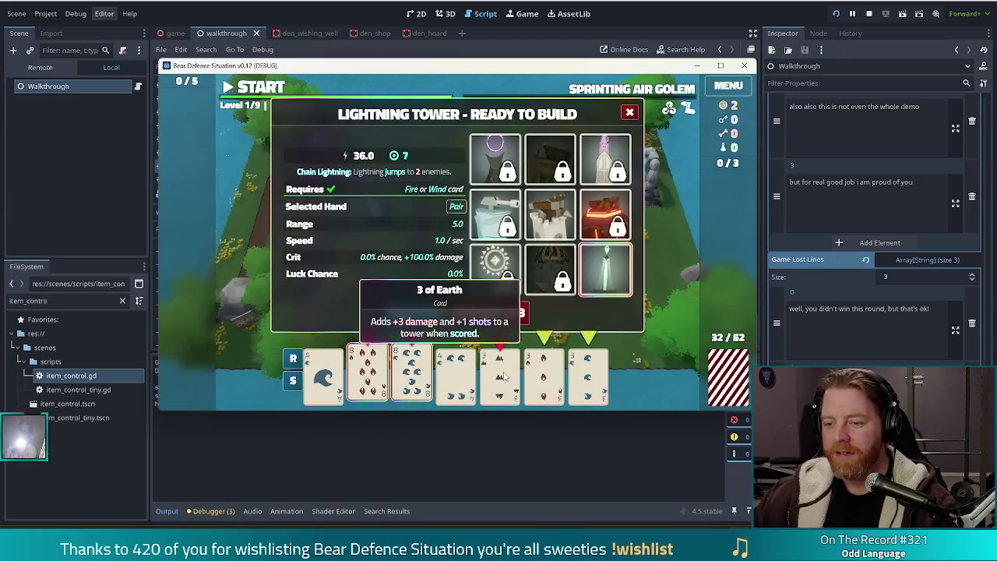
left_click(543, 374)
left_click(589, 374)
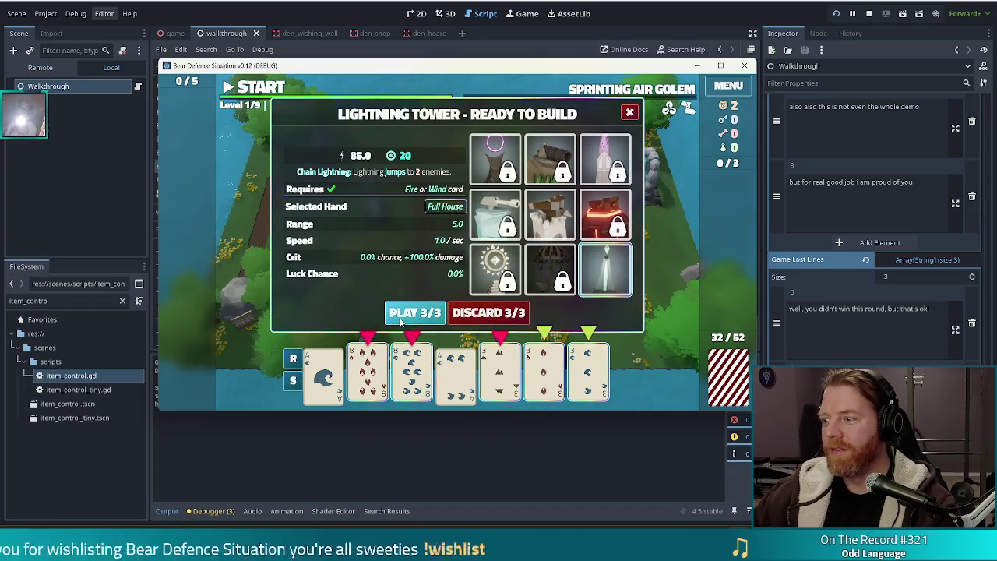
left_click(401, 320)
left_click(531, 215)
left_click(261, 87)
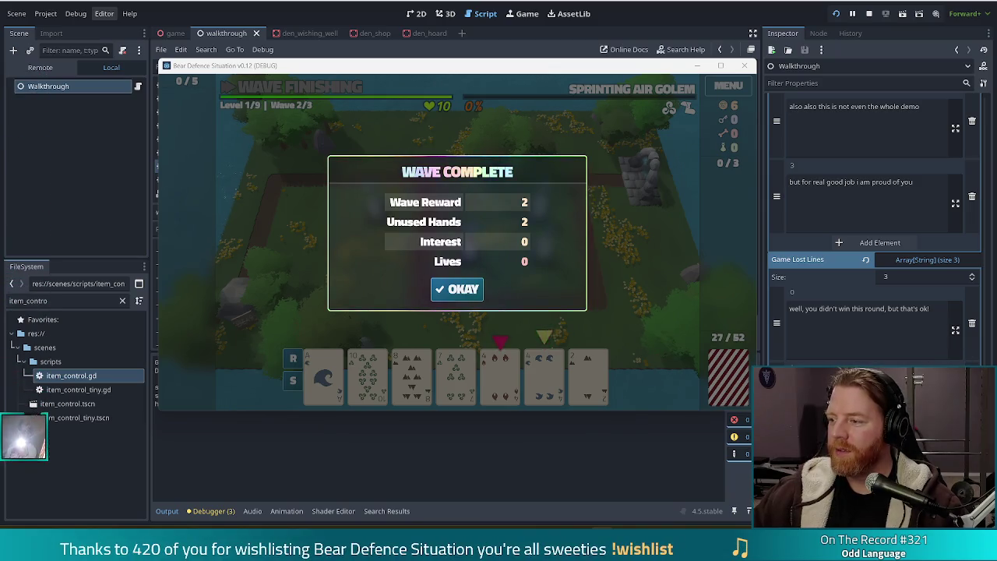
Step: Accept the wave 2 reward to move on to wave 3/3 and its boss tip
left_click(458, 289)
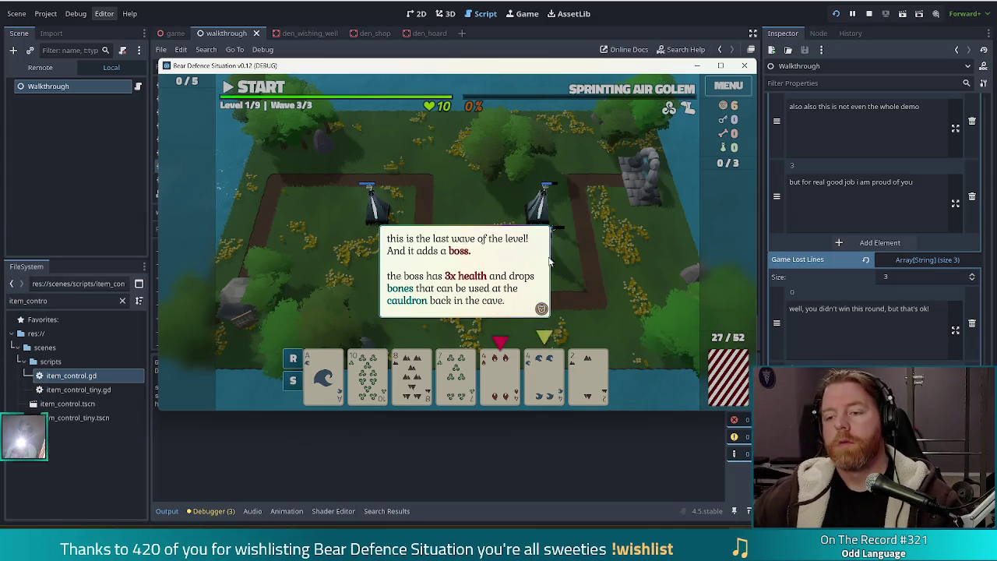
Step: Dismiss the boss tip and discard three cards, including the 7 of Water, for new ones
left_click(498, 301)
left_click(412, 375)
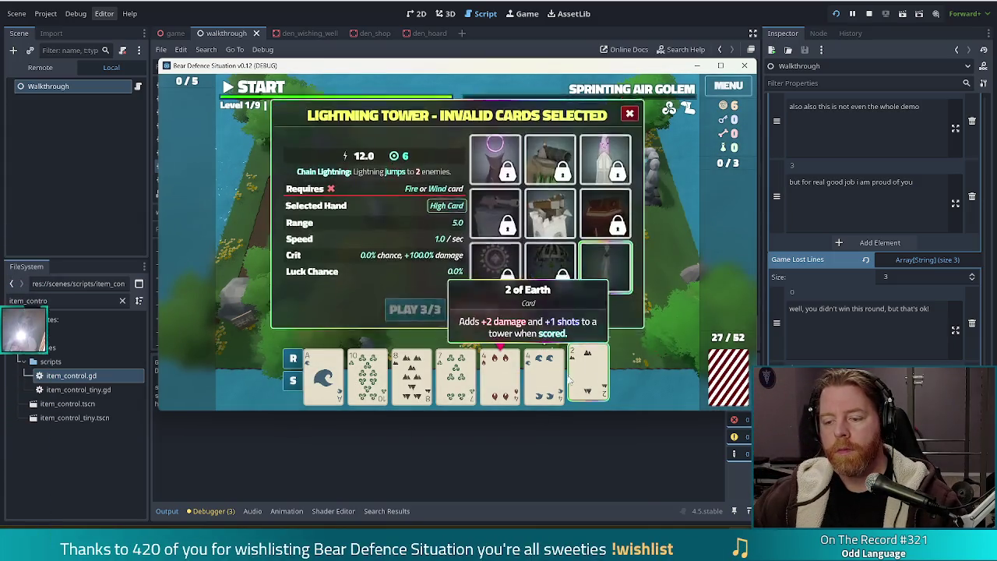
left_click(496, 312)
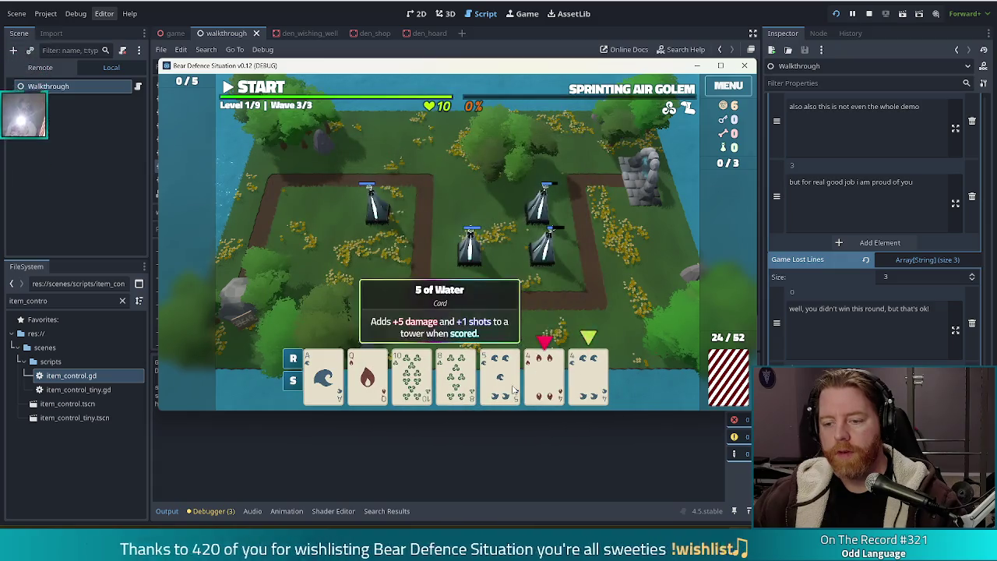
left_click(452, 374)
left_click(498, 312)
left_click(487, 374)
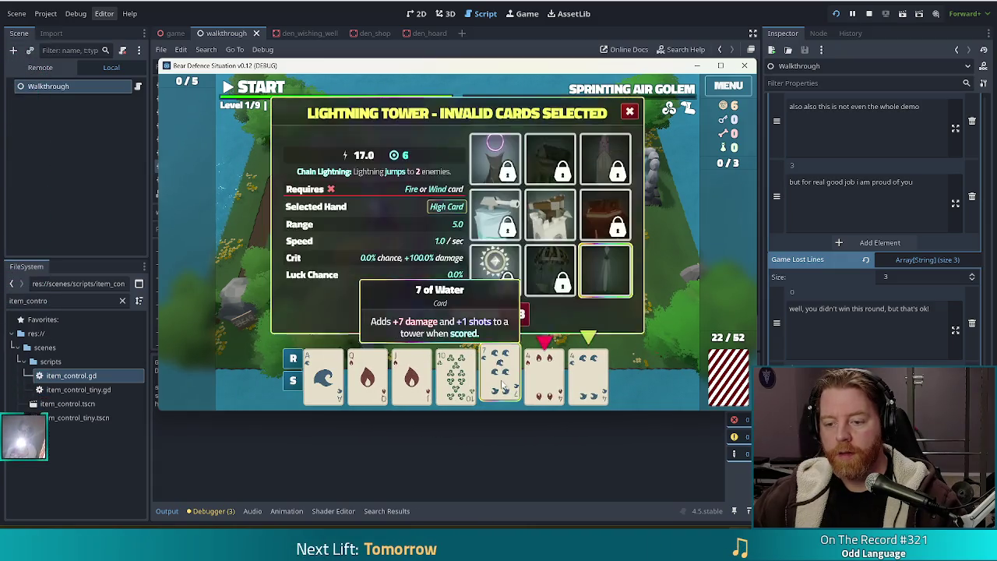
left_click(491, 312)
Step: Build a Lightning Tower from a Two Pair hand, place it, and start wave 3
left_click(324, 374)
left_click(368, 374)
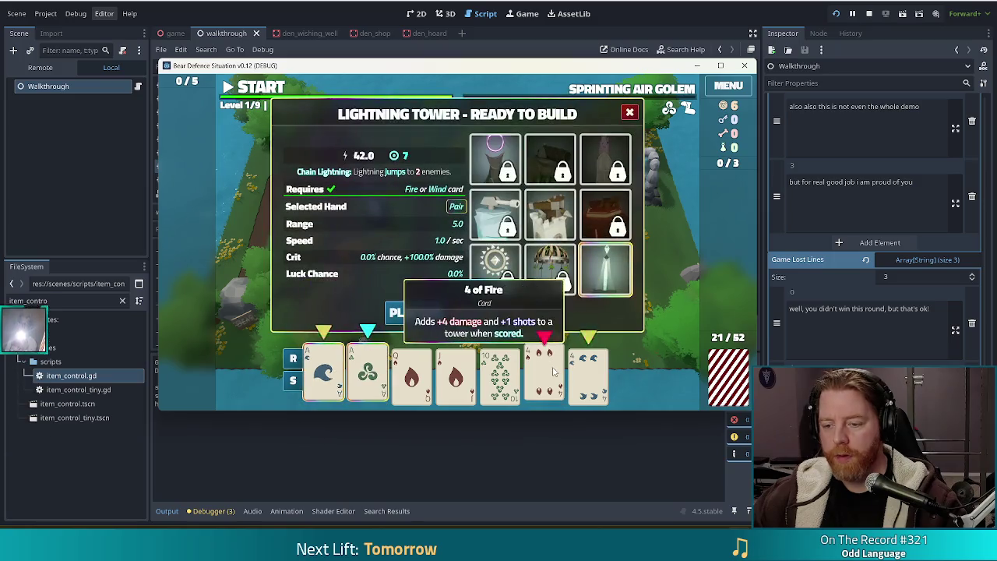
left_click(544, 370)
left_click(589, 370)
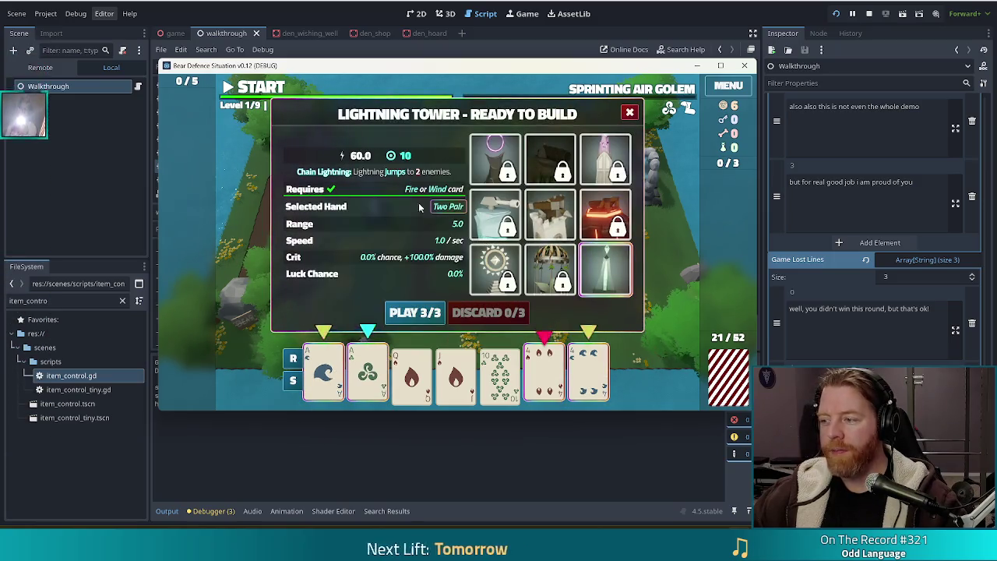
left_click(407, 312)
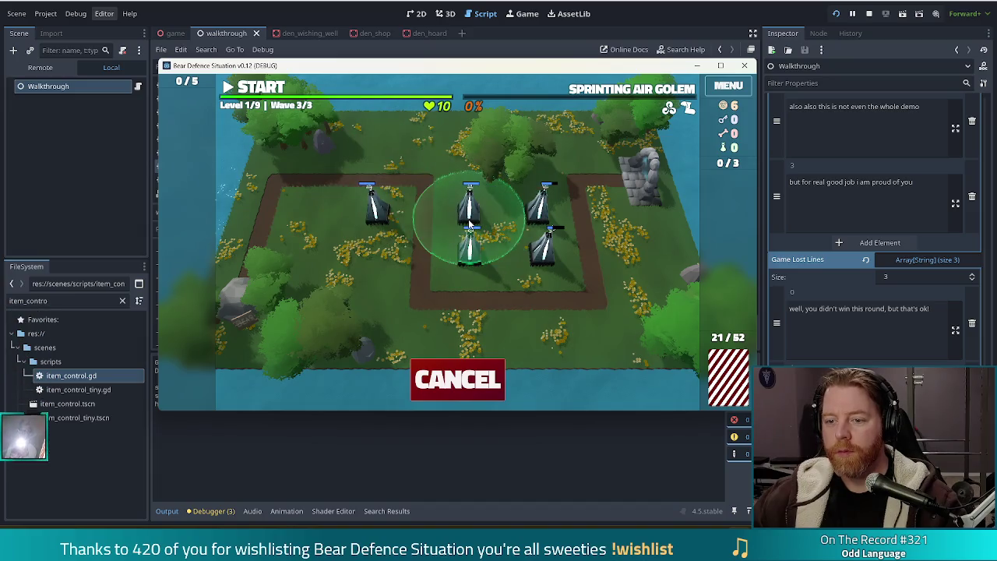
left_click(447, 205)
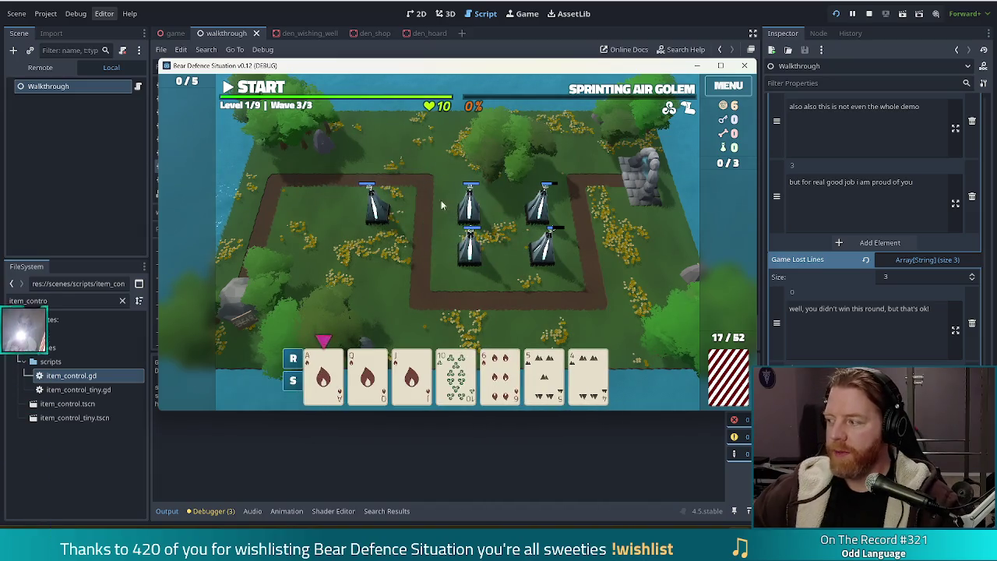
left_click(243, 86)
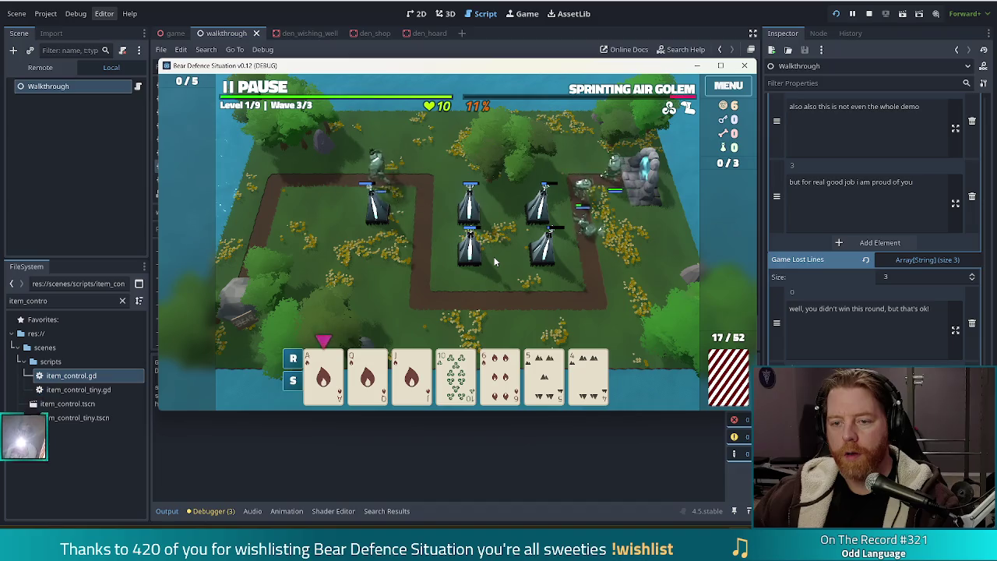
Step: Pause mid-wave and run the console 'discard' command twice to draw new cards
key("space")
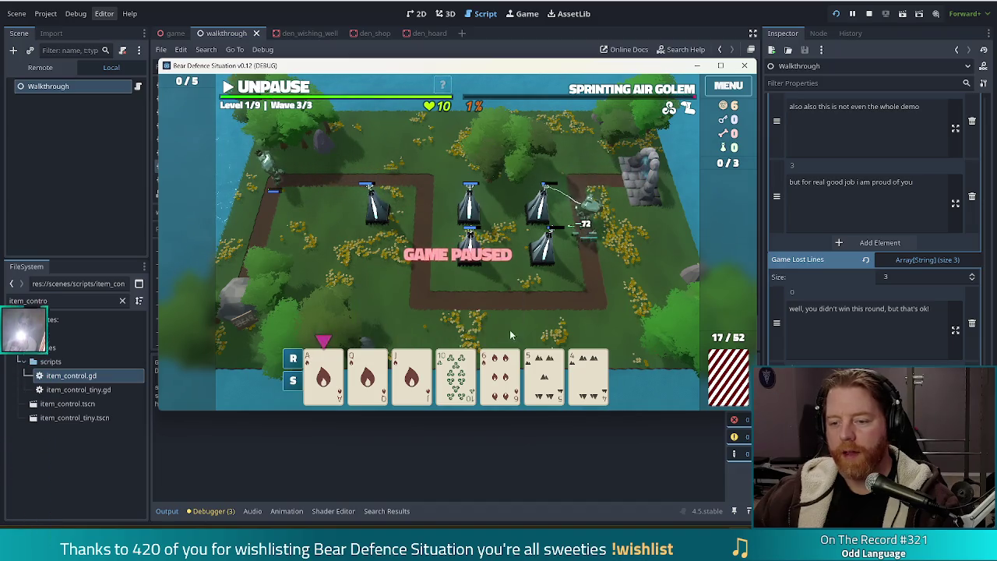
left_click(324, 358)
left_click(459, 366)
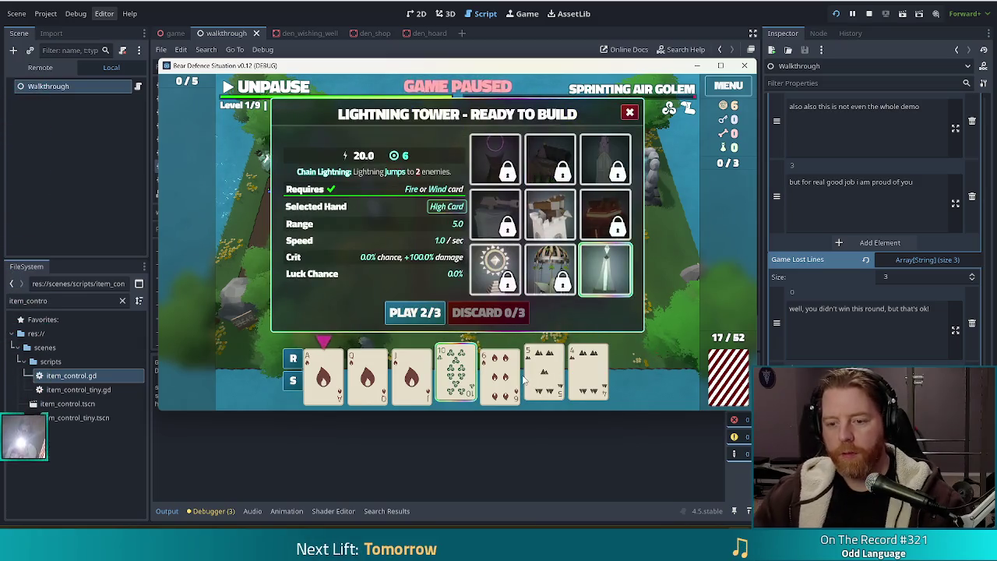
key("grave")
type("discard")
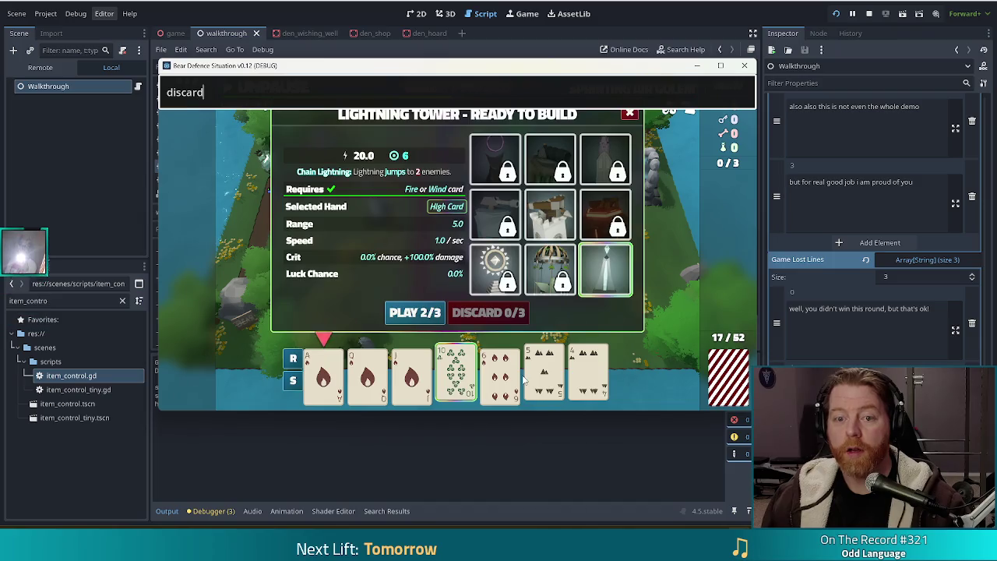
key("Return")
left_click(499, 374)
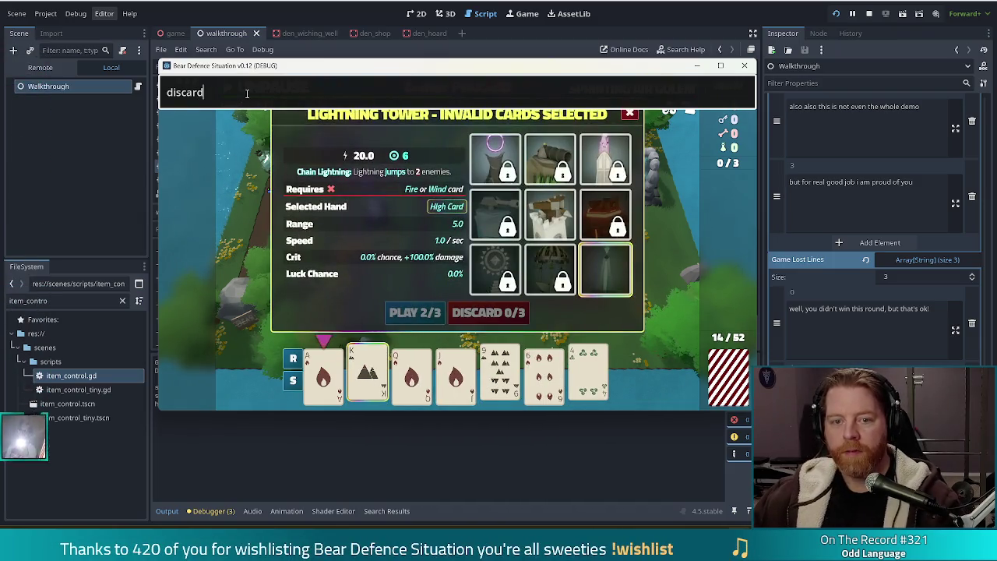
key("Return")
key("grave")
Step: Build a tower with the Ace pair, place it at the board's left, and unpause
left_click(323, 374)
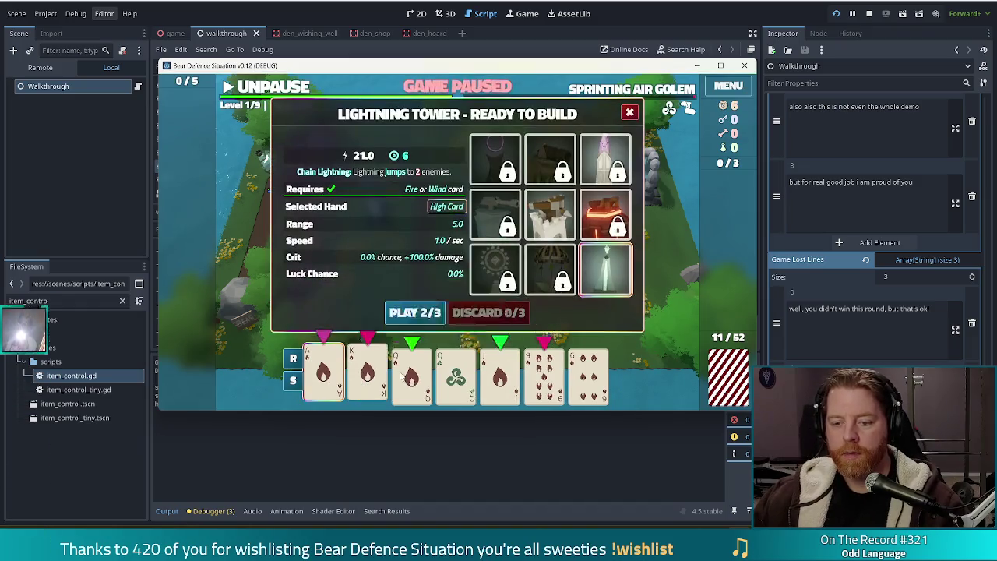
left_click(411, 375)
left_click(417, 312)
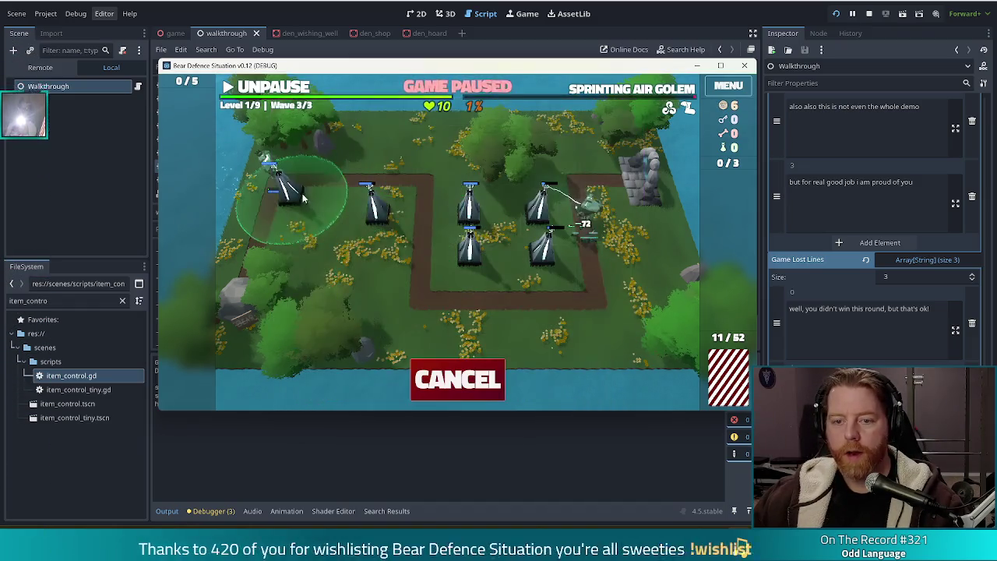
left_click(293, 234)
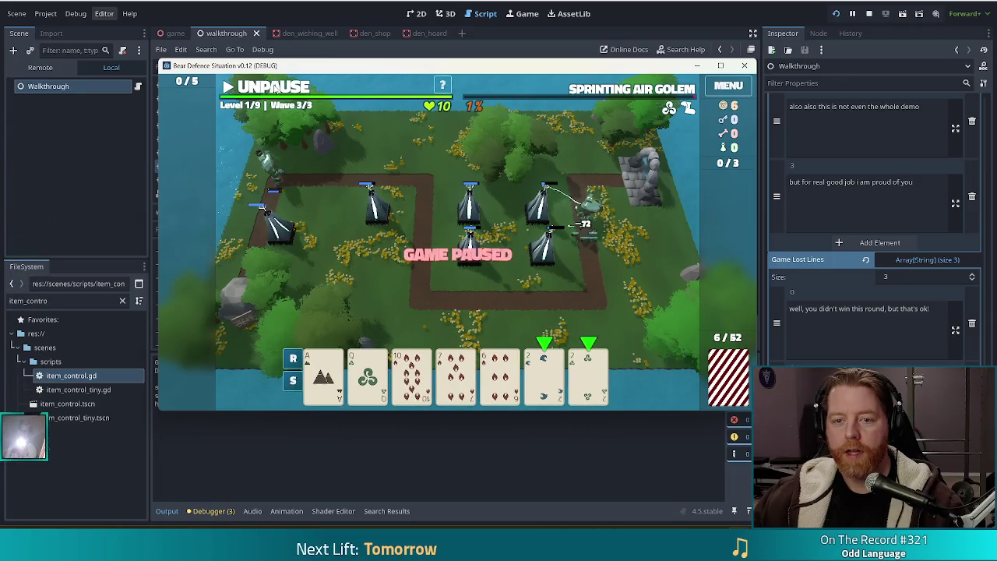
left_click(273, 86)
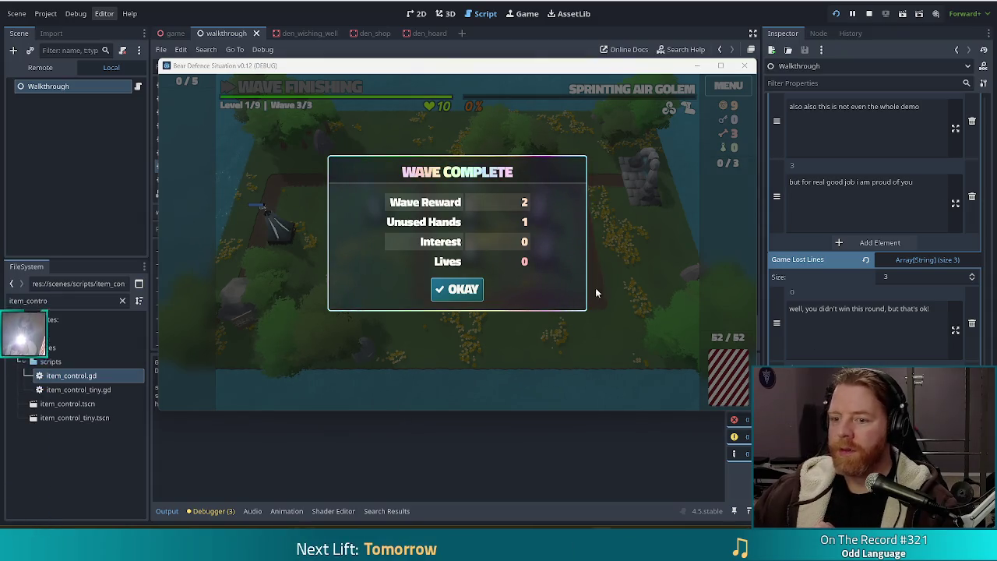
Step: Accept the wave 3 summary, then bring the walkthrough.gd editor in front of the game
left_click(457, 289)
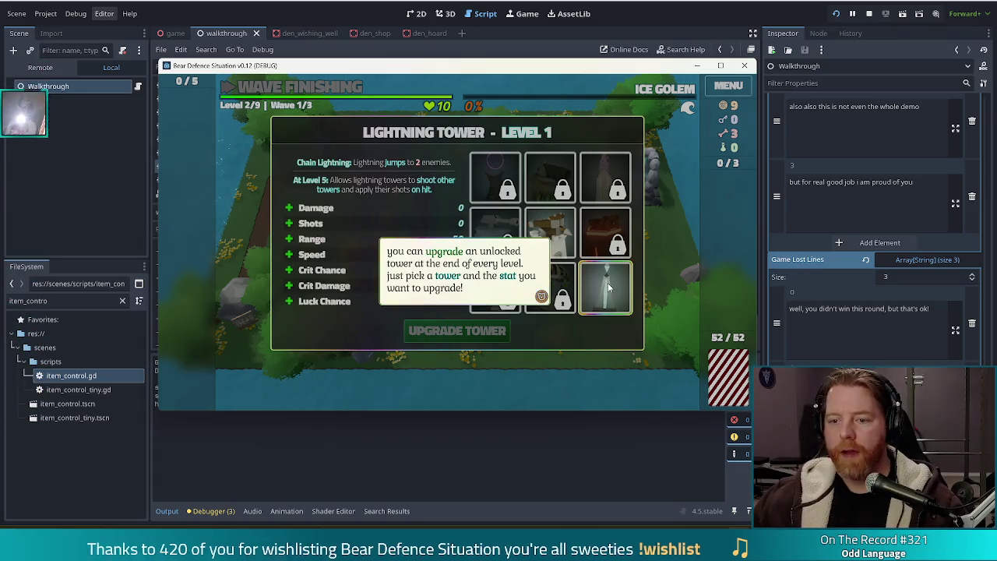
left_click(723, 2)
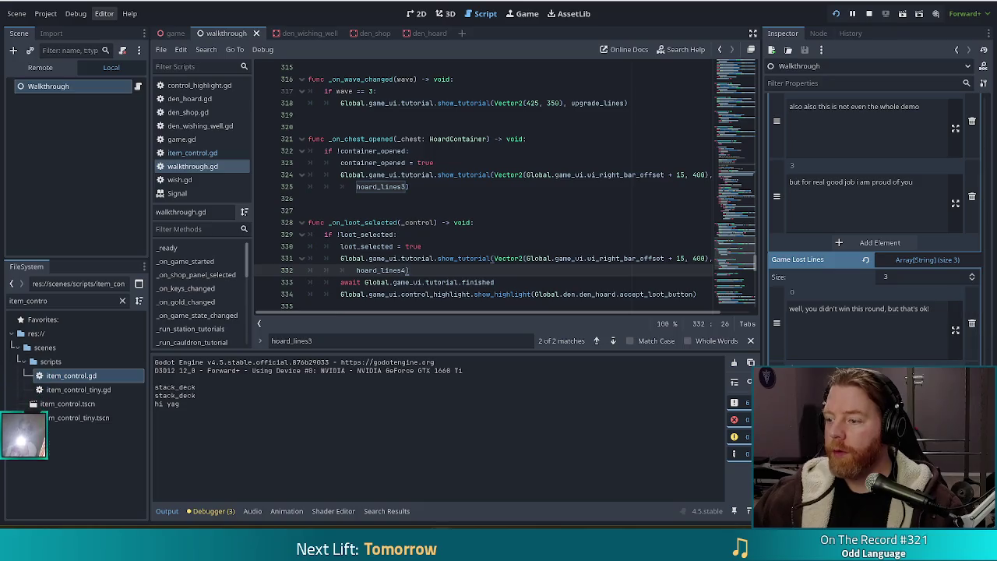
Step: Edit Walkthrough's Upgrade Lines string in the Inspector, save with Ctrl+S, and return to the game
scroll(873, 226, "up", 10)
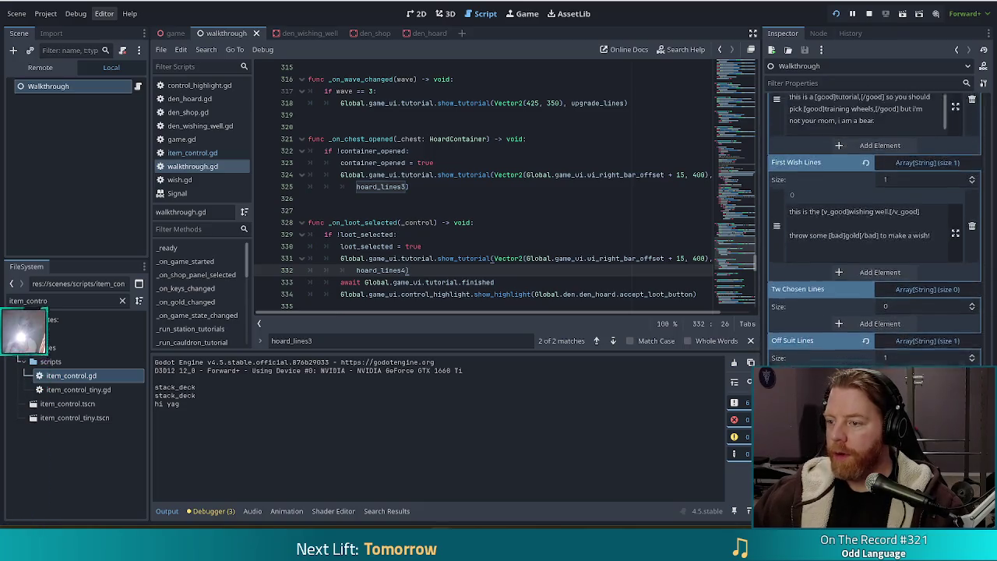
scroll(873, 226, "up", 2)
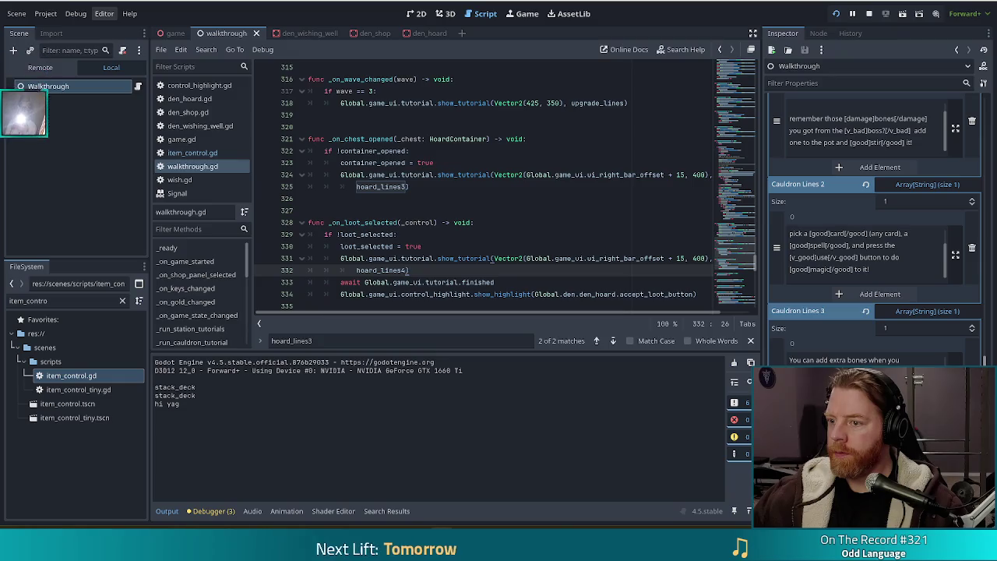
scroll(993, 339, "up", 8)
left_click_drag(992, 339, 986, 300)
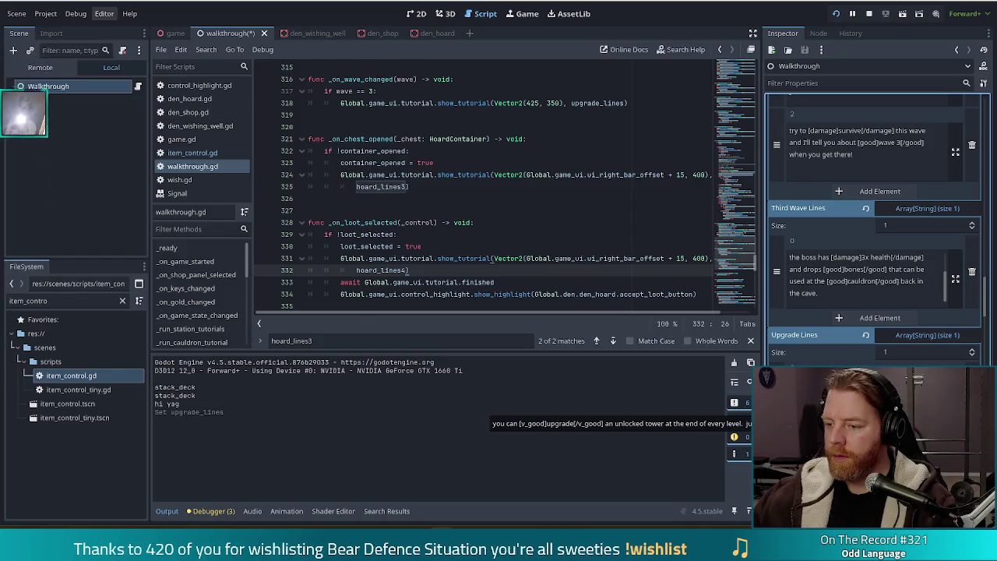
key("ctrl+s")
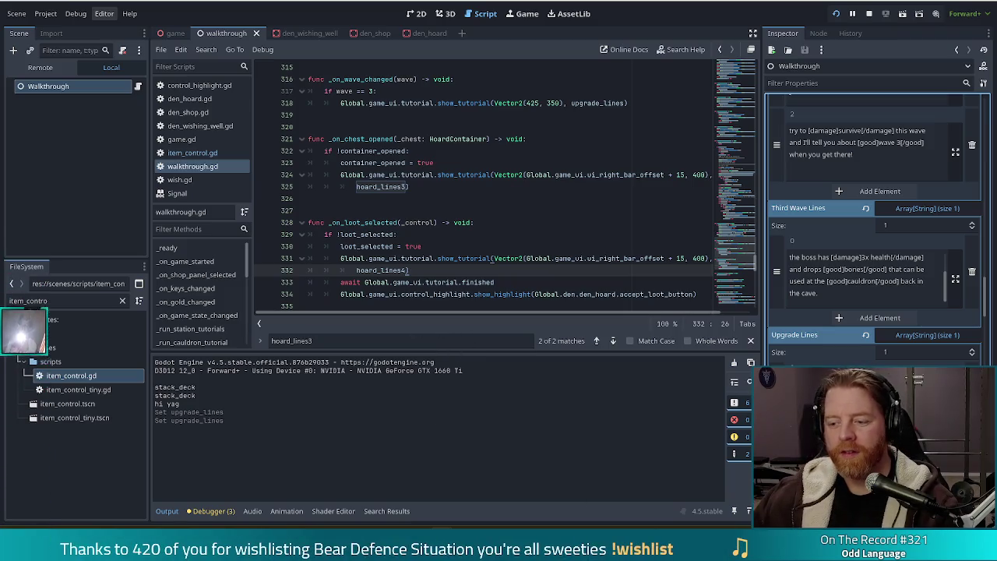
key("alt+Tab")
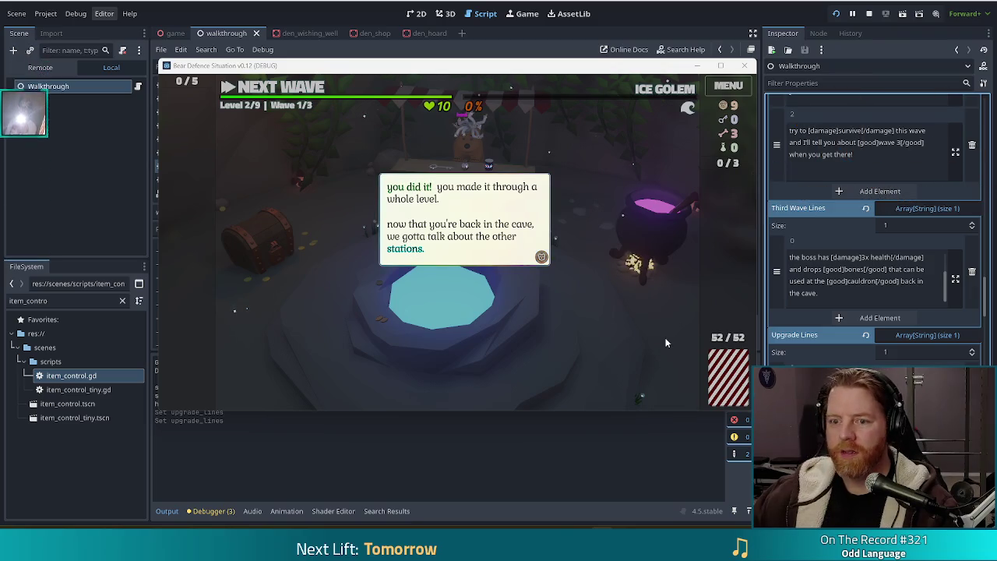
Step: Throw coins into the Wishing Well, dismiss its tutorial lines, and take the Training Wheels wish
left_click(568, 327)
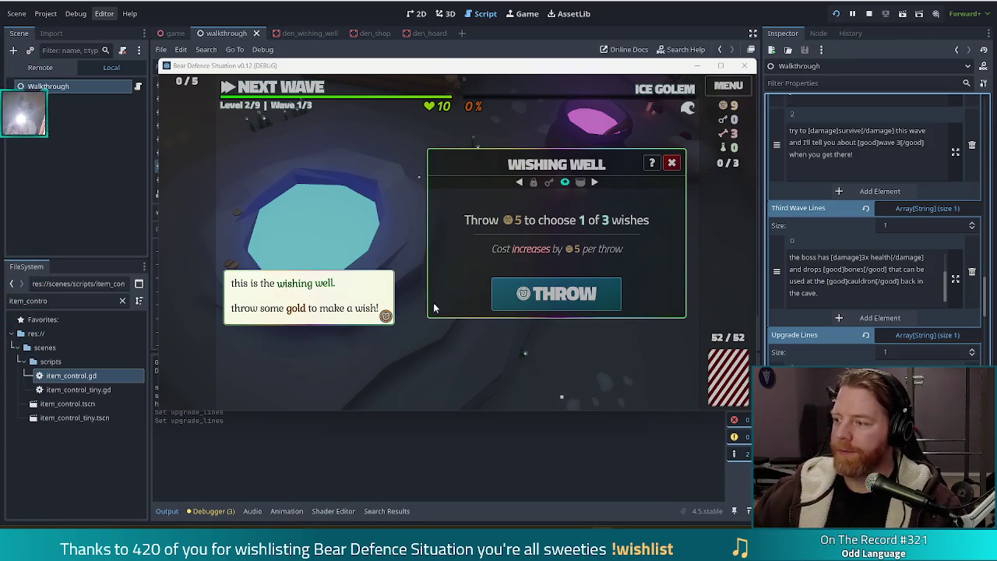
left_click(317, 187)
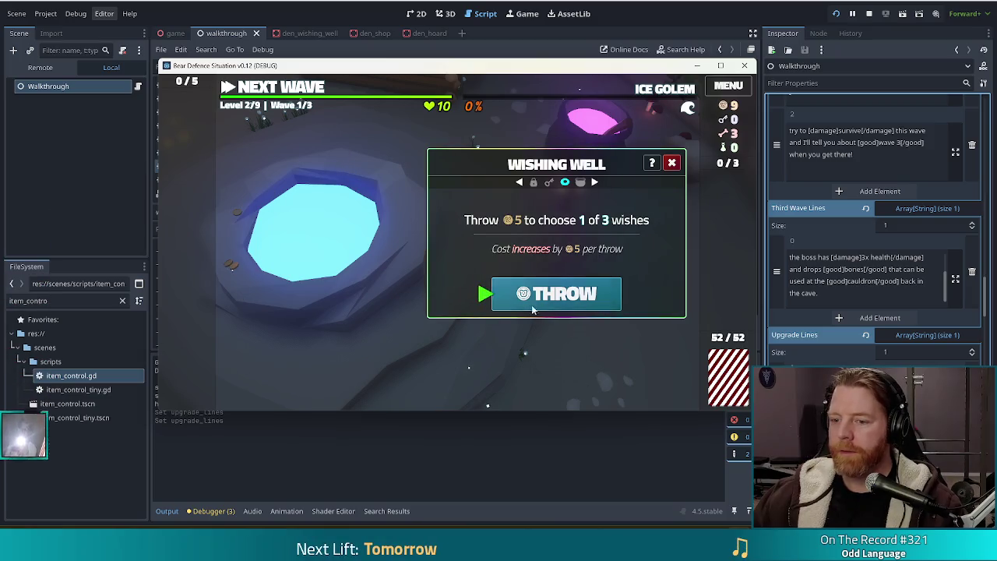
left_click(503, 306)
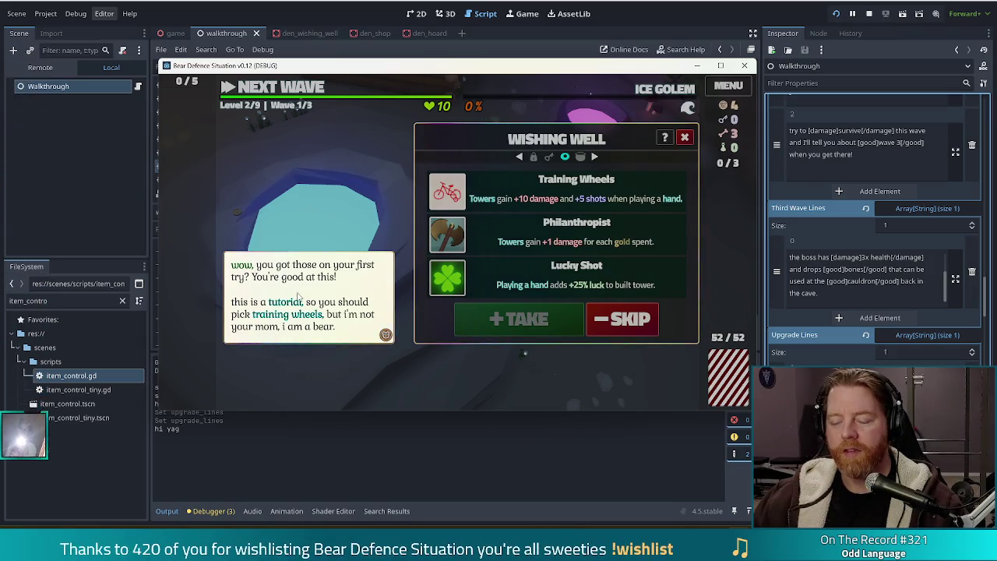
left_click(316, 205)
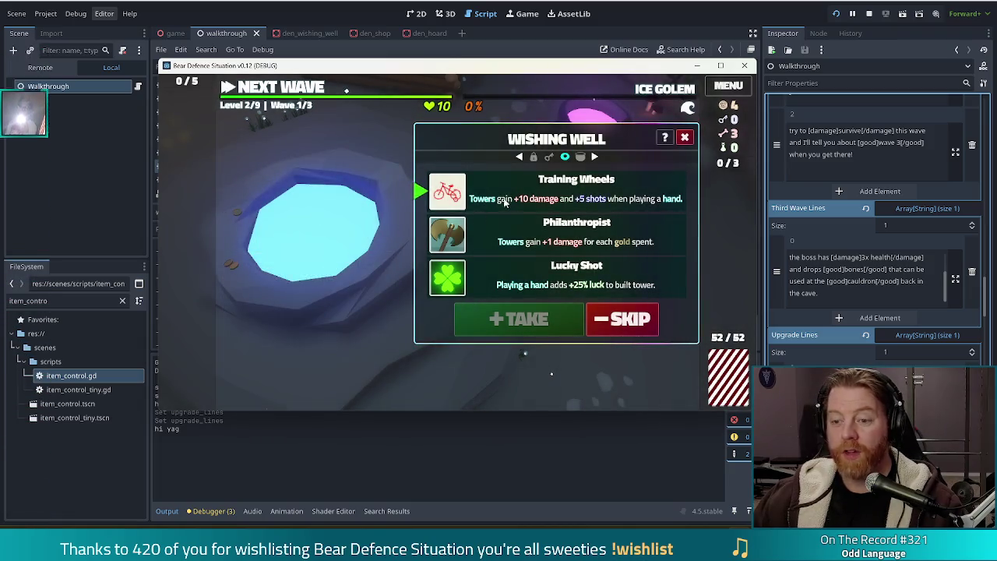
left_click(499, 205)
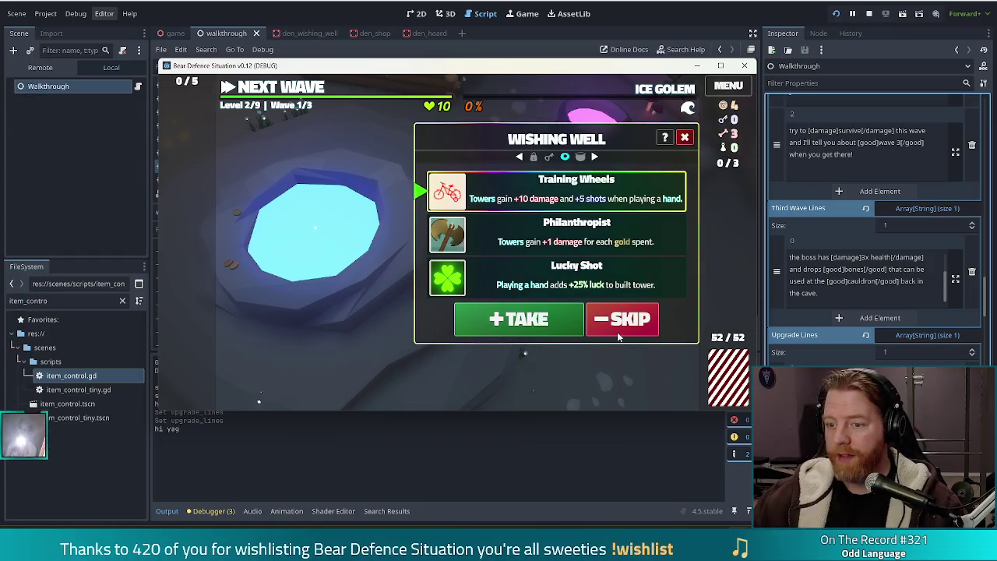
left_click(549, 329)
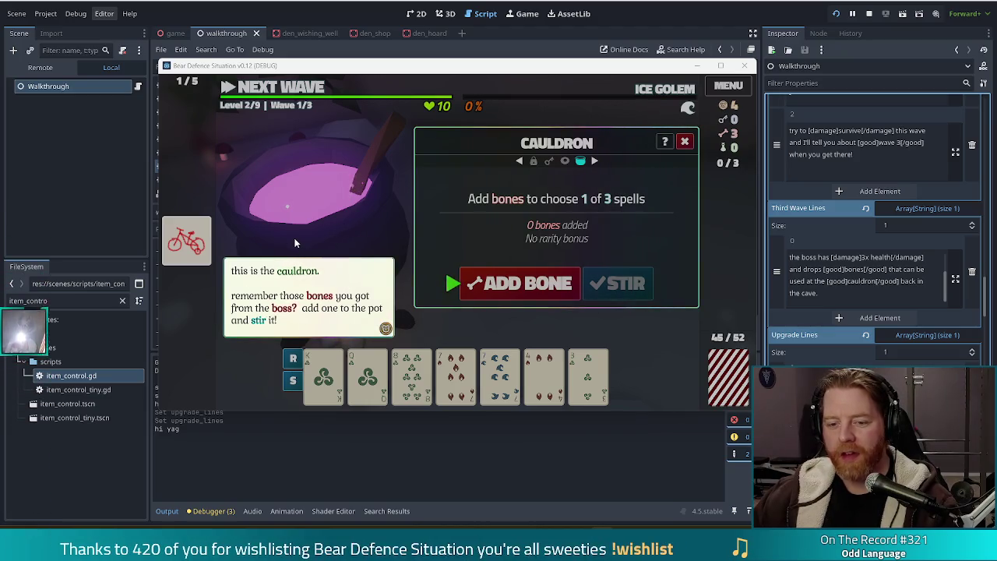
Step: Add a bone to the cauldron and stir it, then dismiss the tutorial and pick the King card
left_click(519, 284)
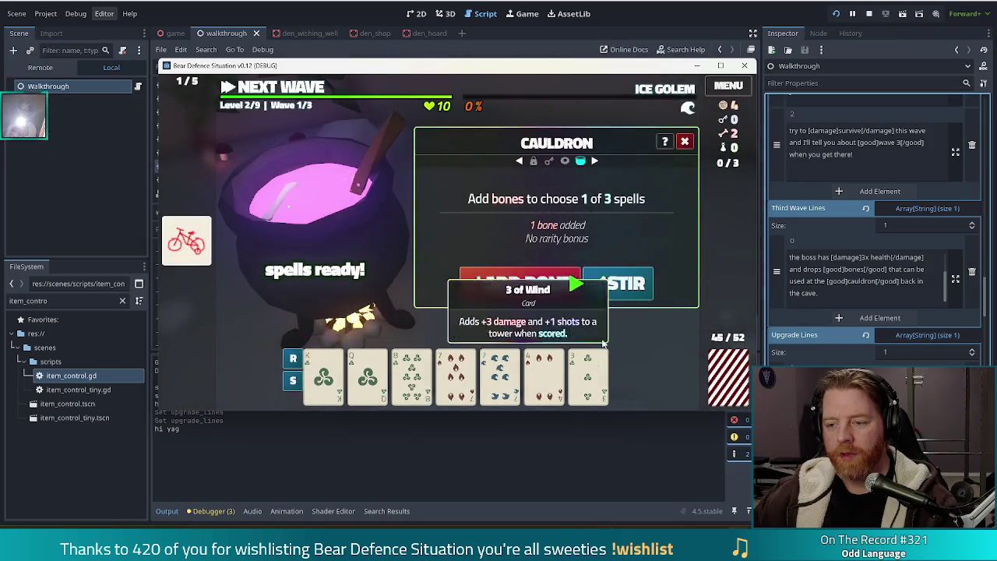
left_click(624, 286)
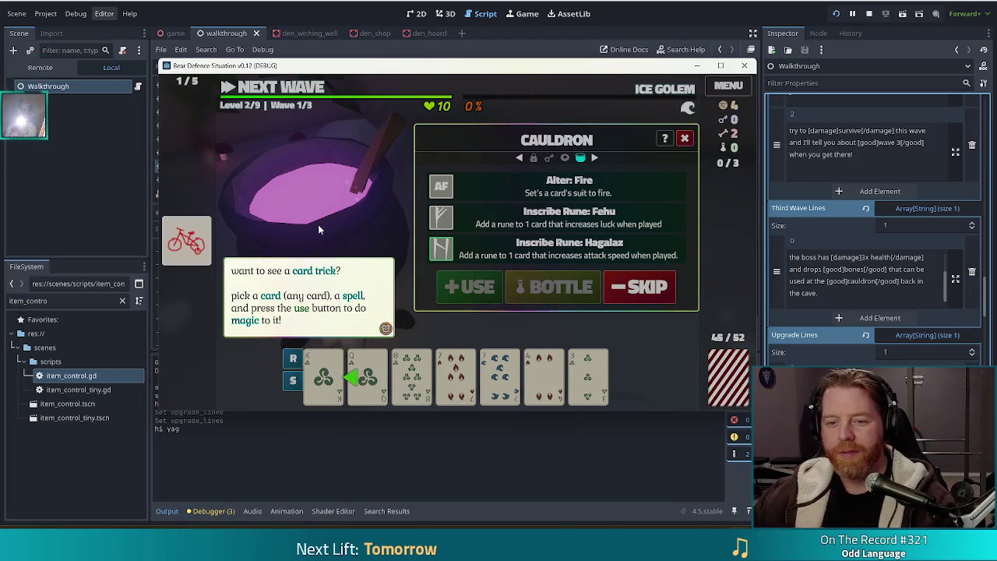
left_click(323, 378)
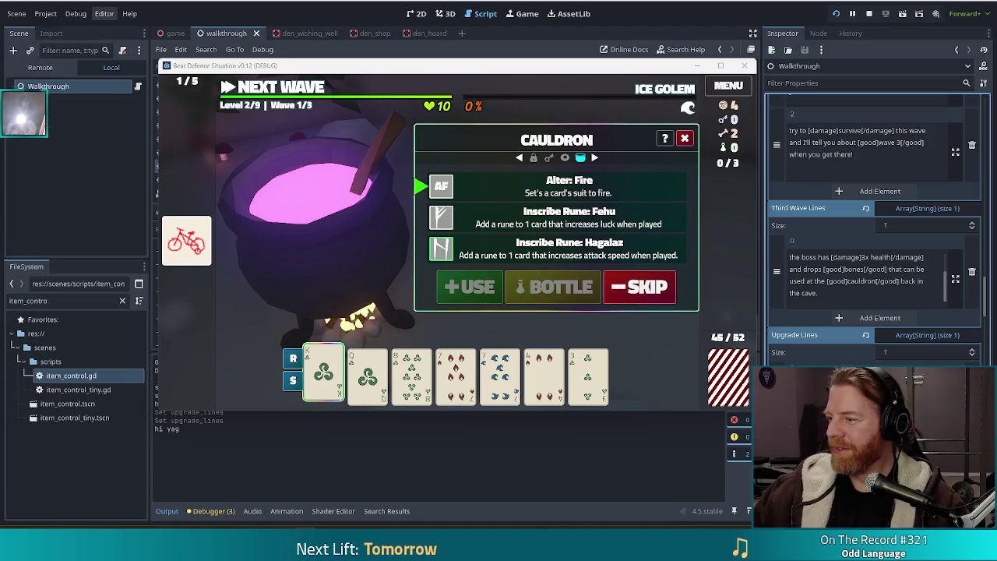
Step: Switch to the web browser showing the live Twitch science stream
key("alt+Tab")
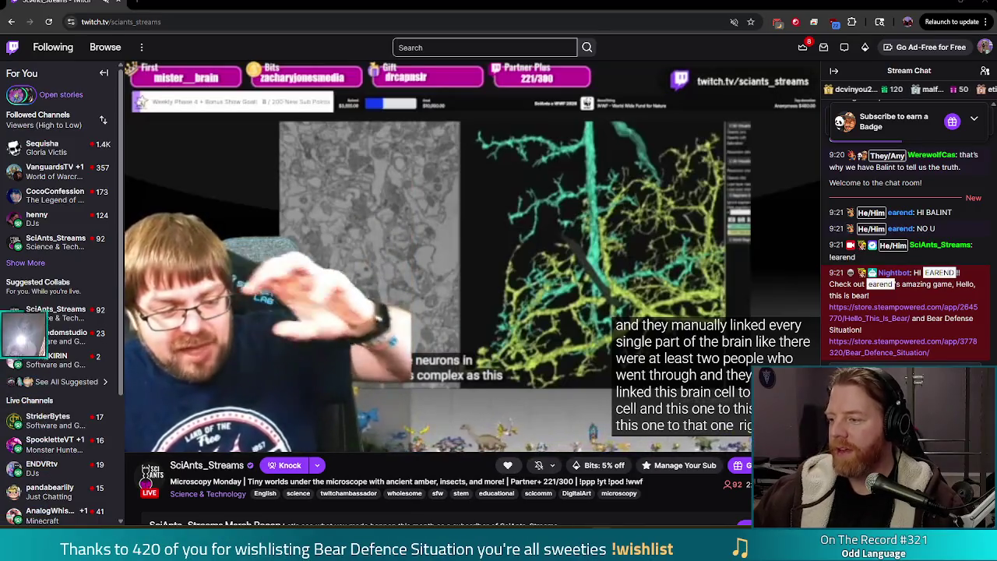
mouse_move(452, 205)
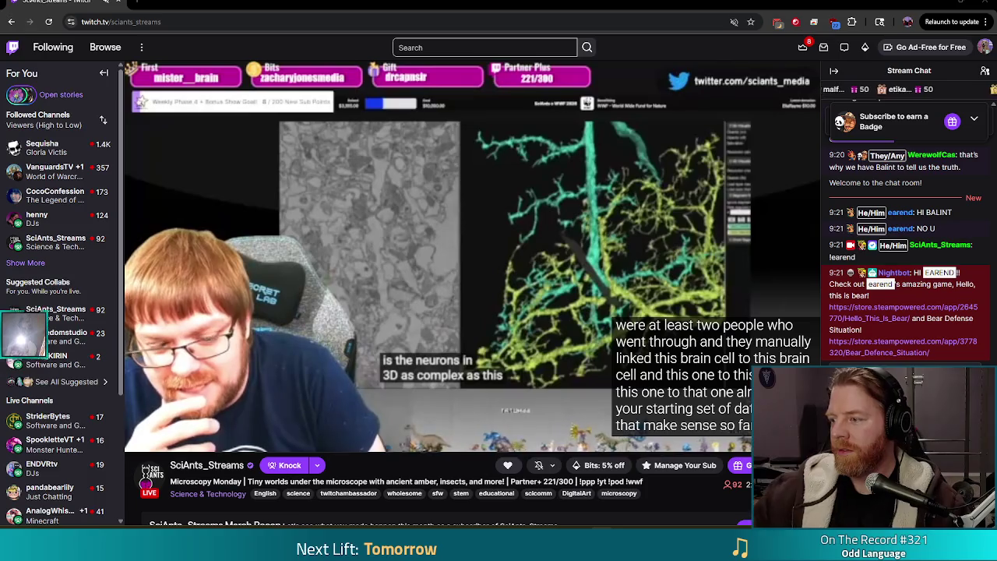
mouse_move(386, 339)
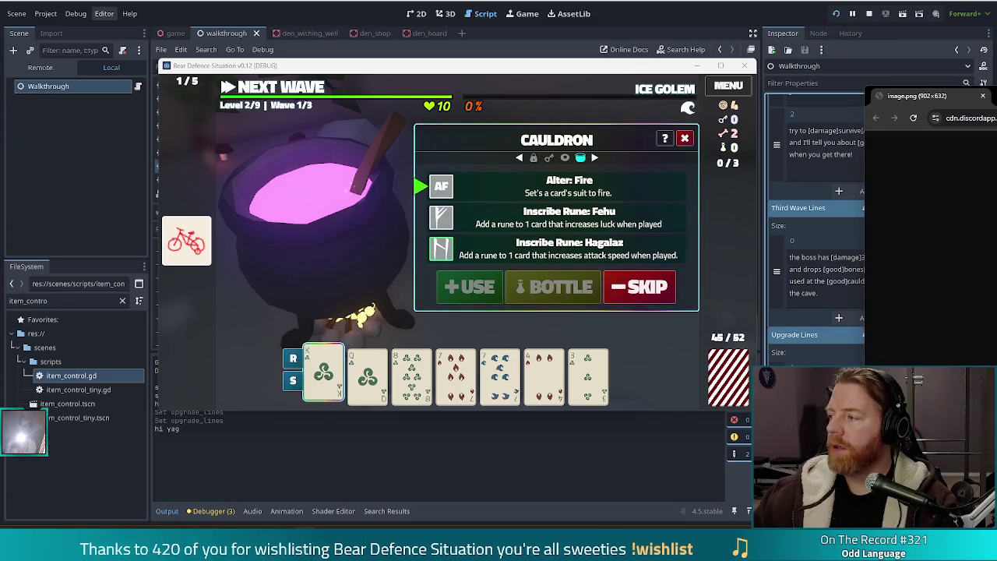
Step: Bring the Discord-shared Super Wizard Fisticuffs screenshot to the front
key("alt+Tab")
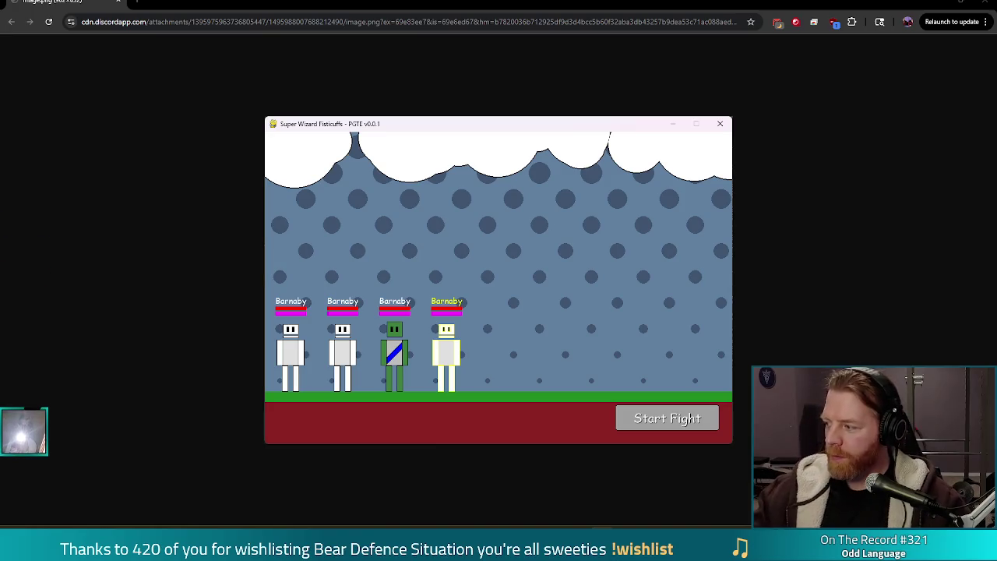
Step: Close the Chrome image window to get back to the Godot editor
left_click(988, 3)
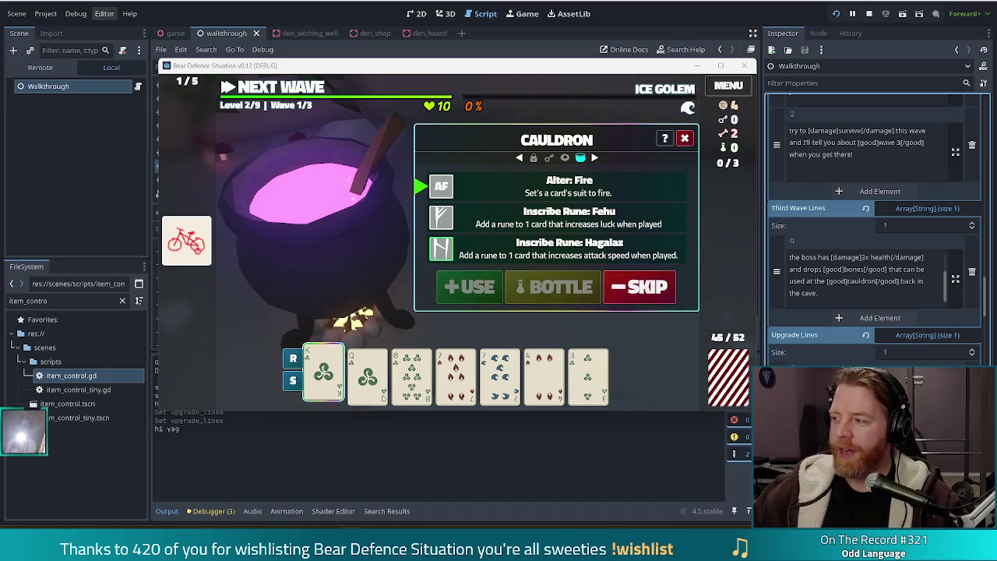
left_click_drag(721, 149, 477, 135)
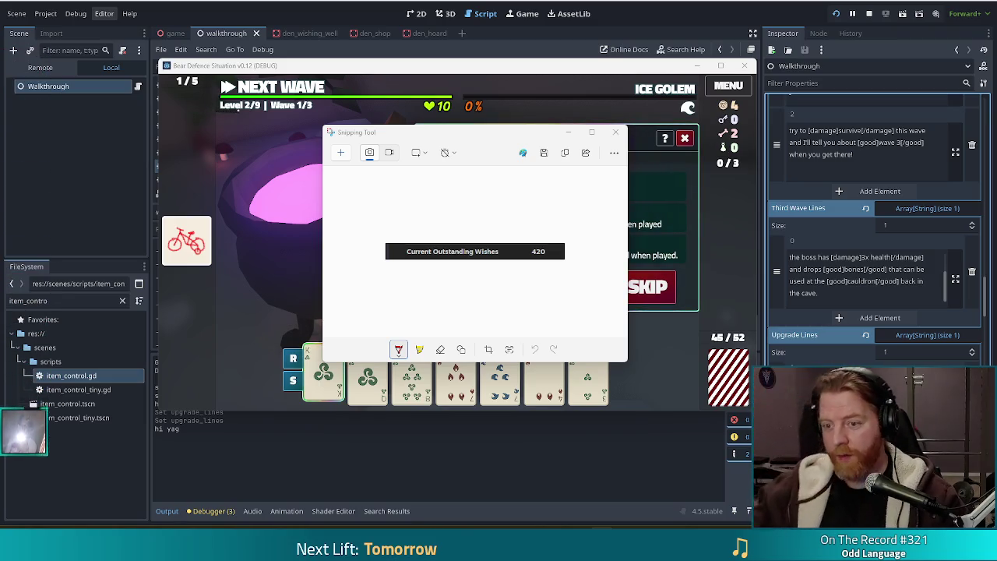
key("alt+Tab")
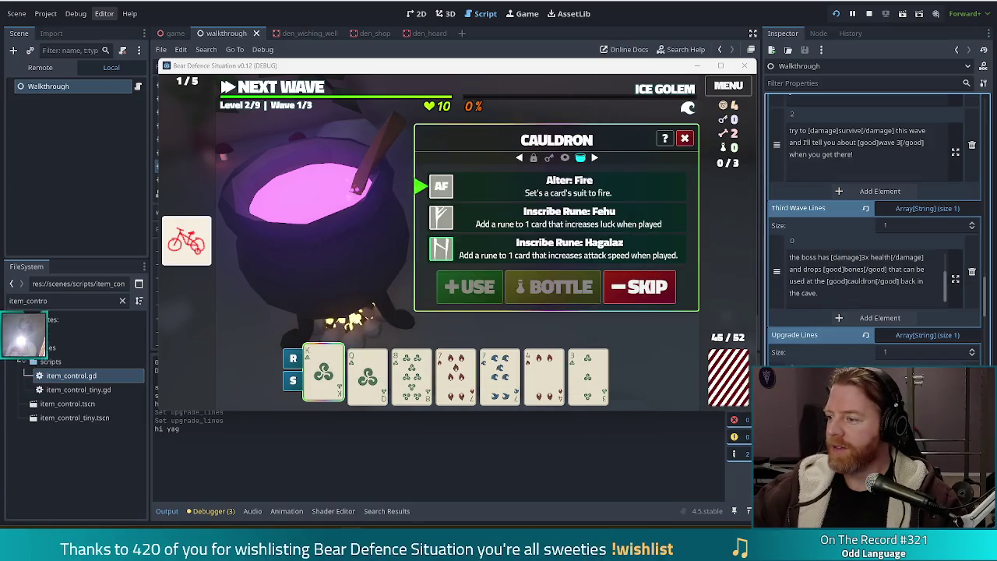
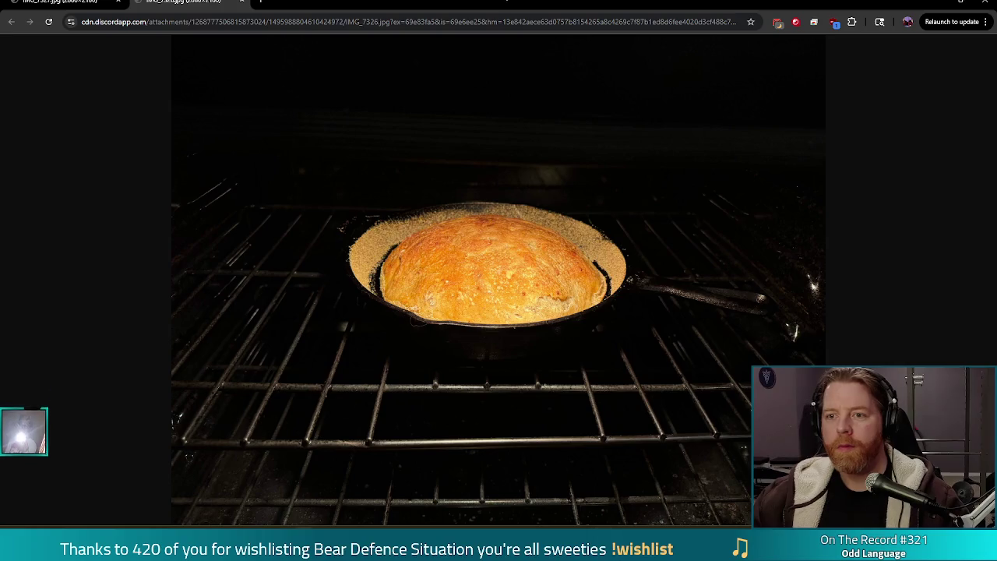
Step: Close the Chrome bread photo to reveal the Godot editor and the running Cauldron screen
left_click(986, 2)
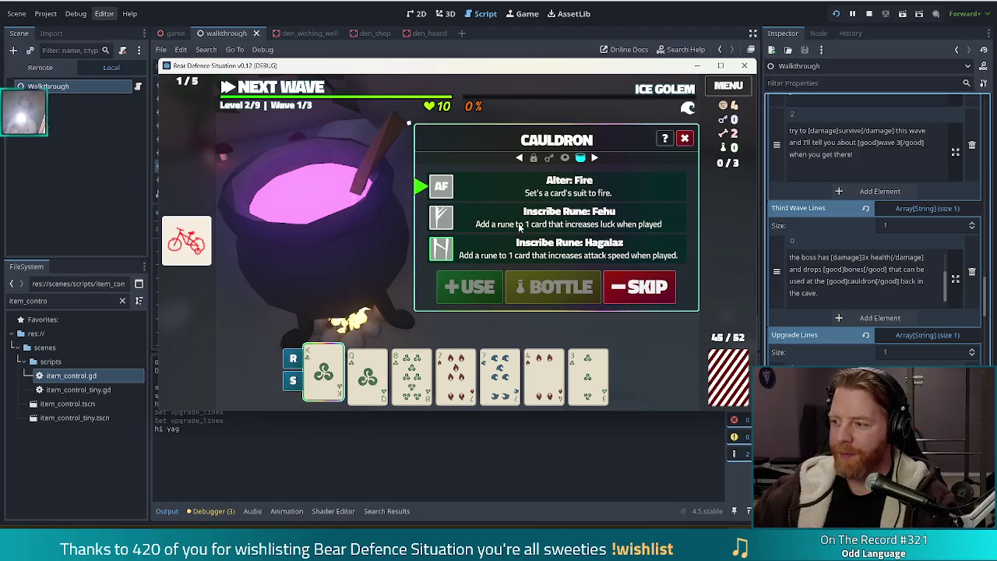
mouse_move(506, 403)
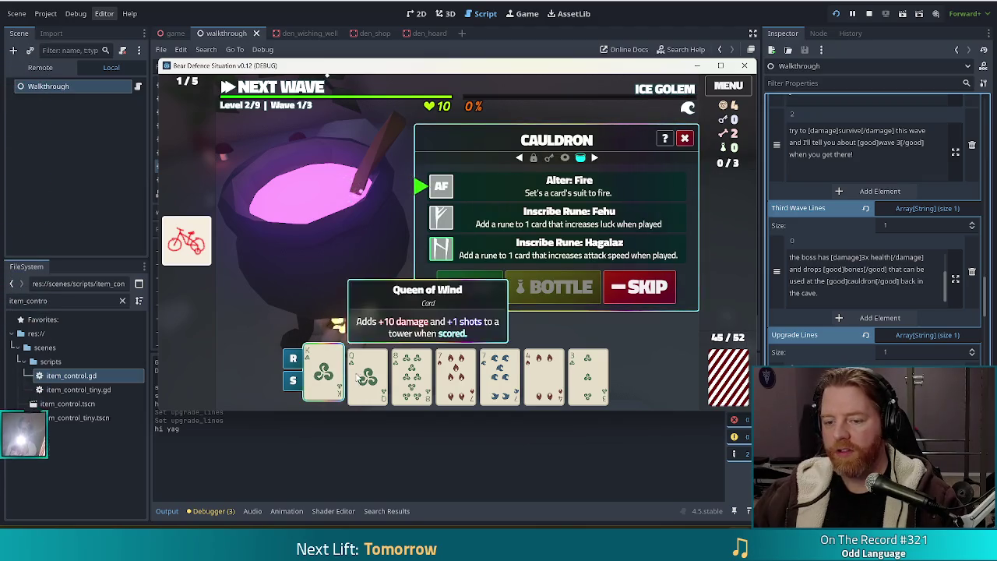
Step: Drag the Harry's CharBroiled Chrome window over the Godot editor
mouse_move(330, 365)
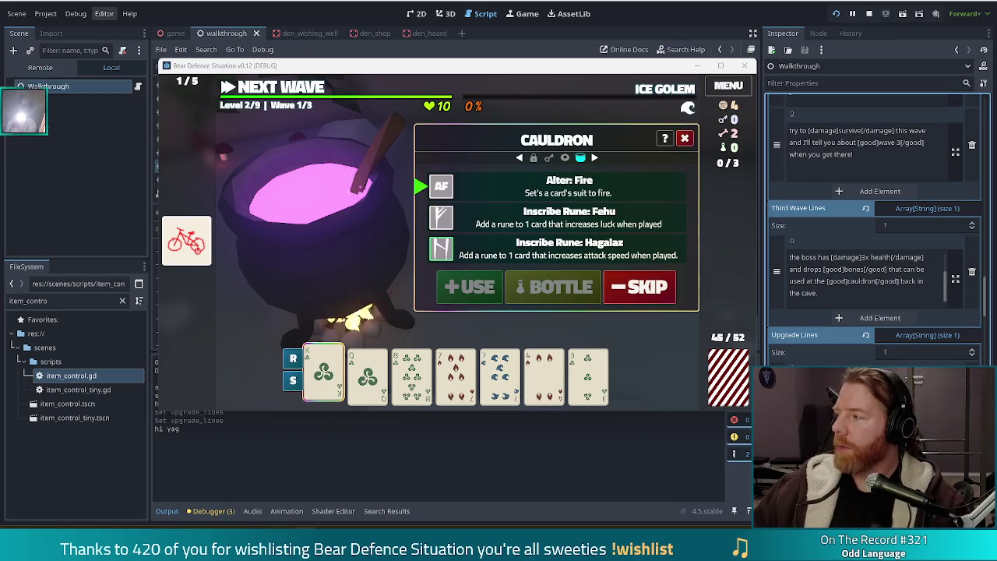
mouse_move(0, 179)
left_mouse_down()
mouse_move(685, 170)
mouse_move(686, 2)
left_mouse_up()
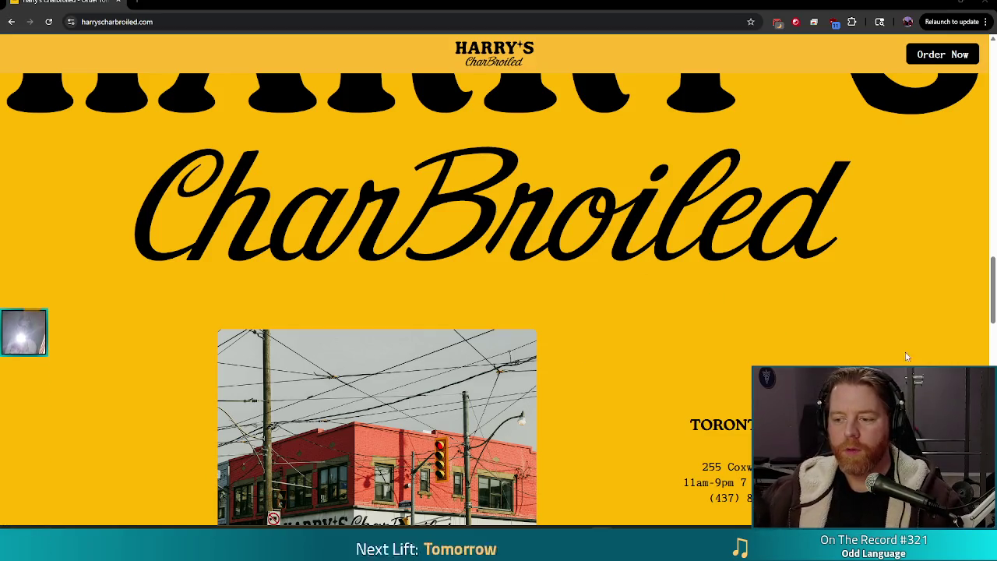
Step: Scroll the Harry's CharBroiled page to the burgers: Plain, Big, Double and Classic Jane
left_click_drag(989, 277, 988, 190)
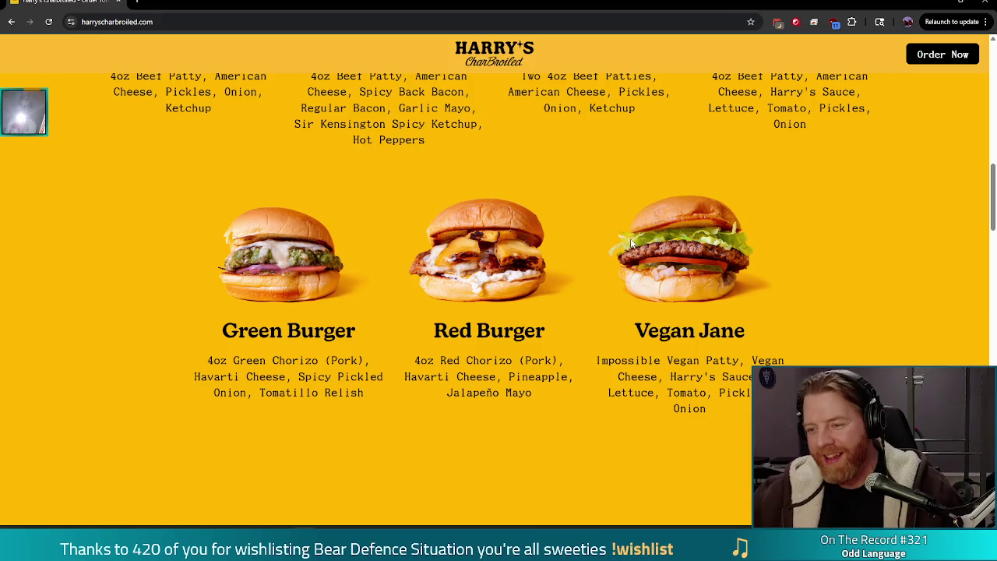
scroll(460, 304, "up", 1)
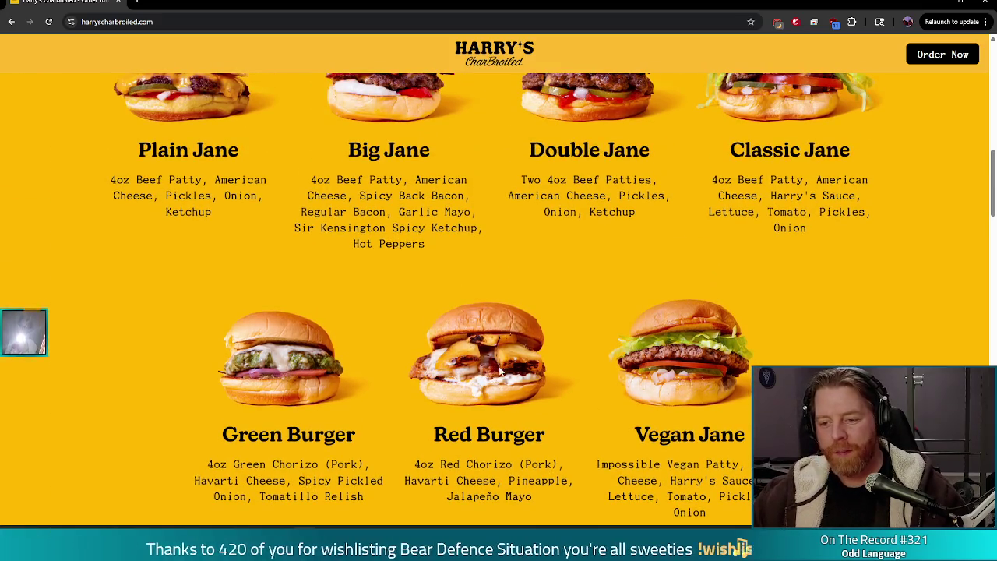
scroll(494, 363, "down", 1)
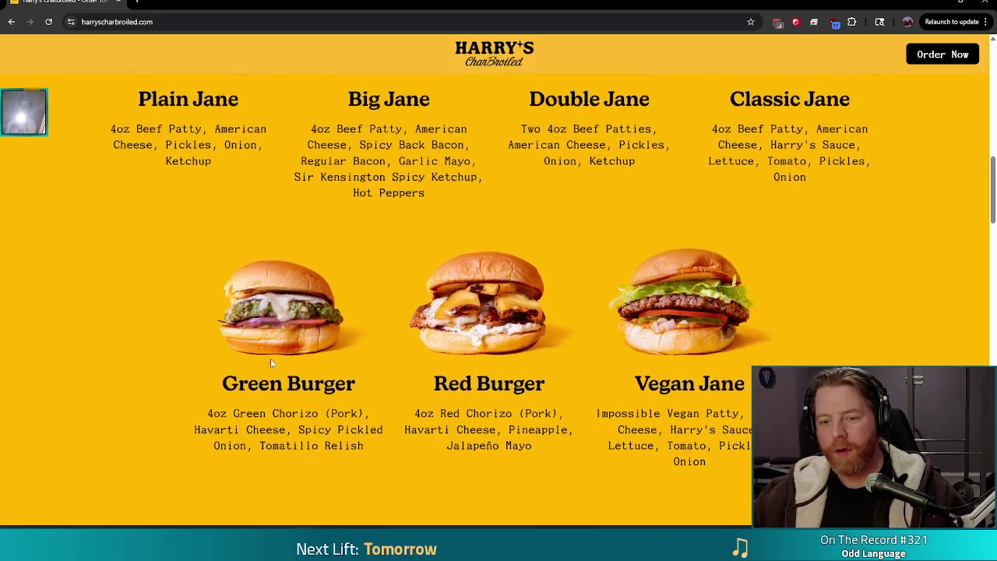
scroll(462, 287, "up", 1)
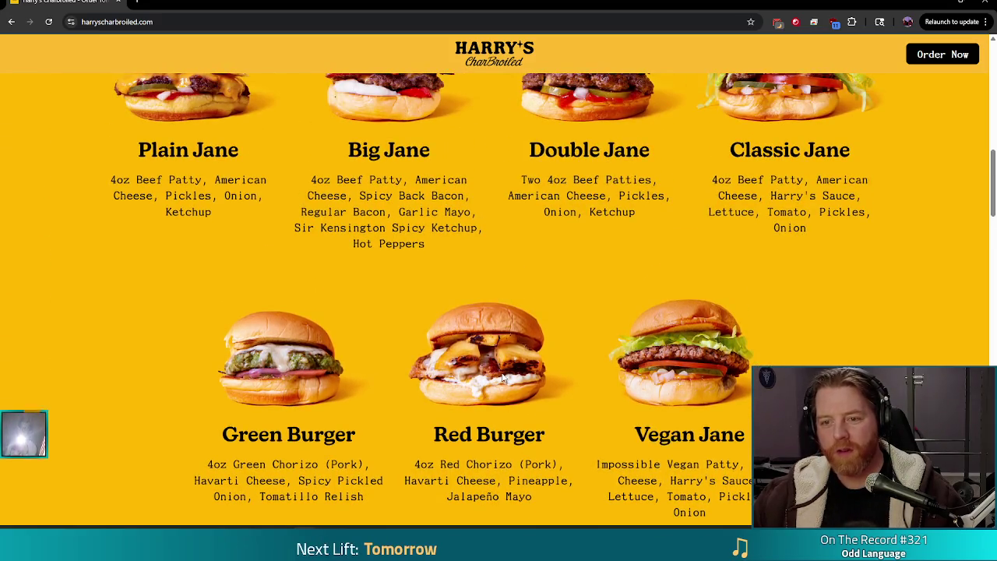
scroll(479, 382, "down", 1)
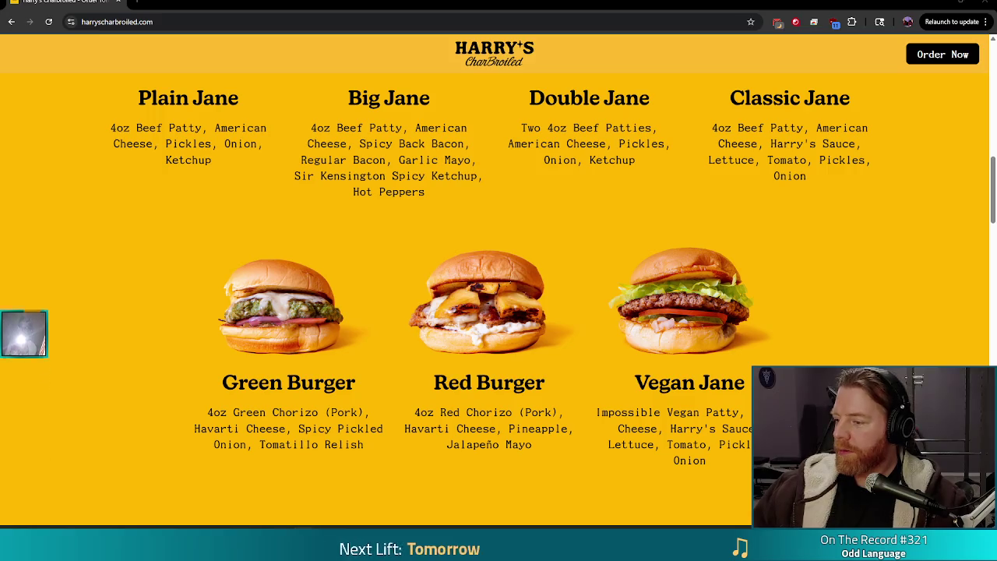
scroll(511, 336, "up", 2)
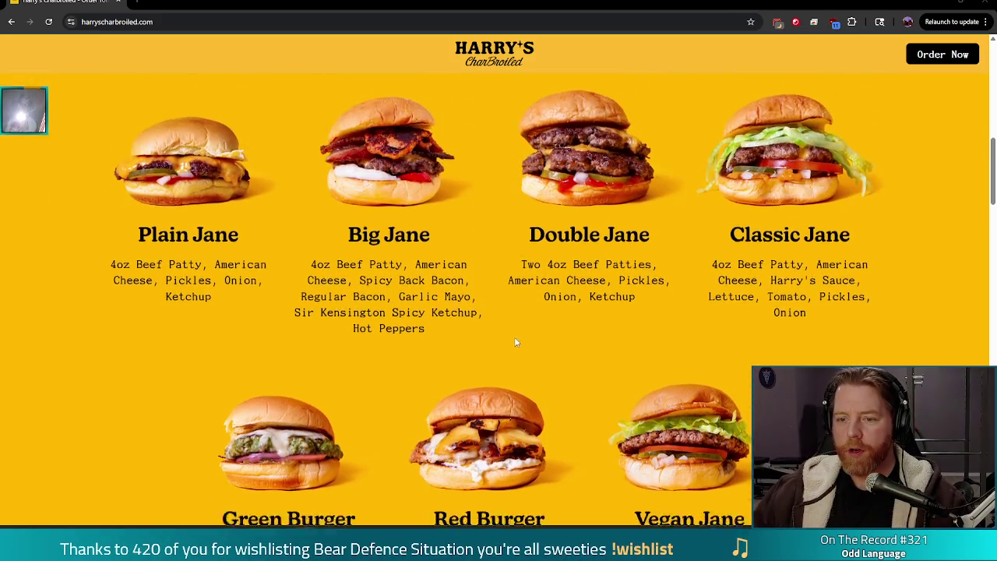
Step: Browse the burgers down to Green, Red and Vegan Jane, then close the browser
scroll(514, 337, "down", 1)
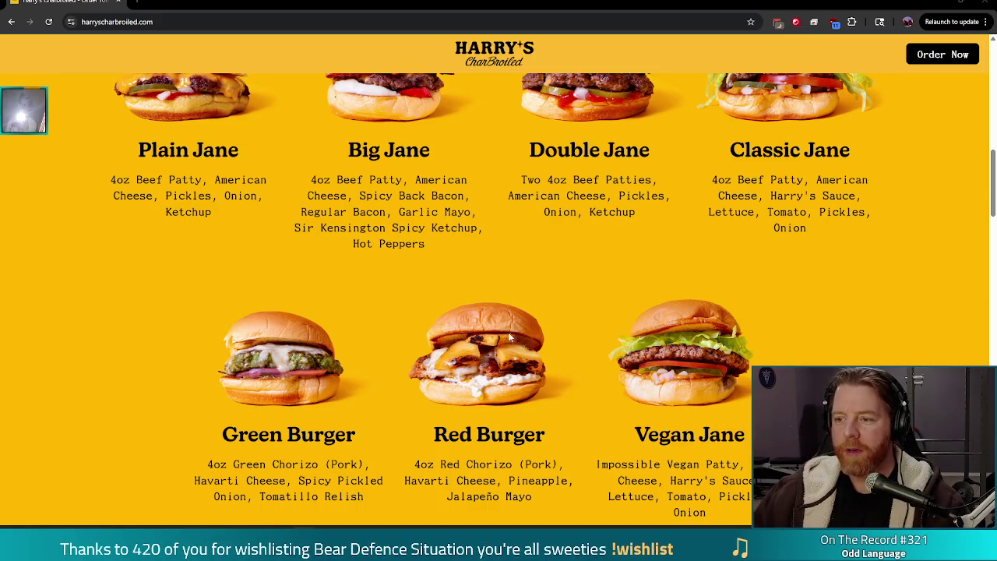
scroll(630, 316, "down", 1)
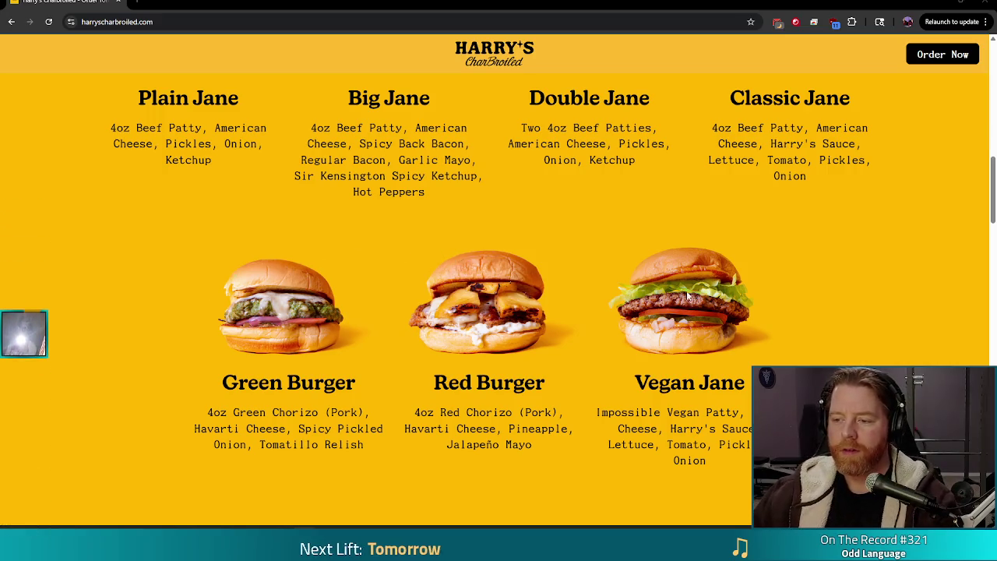
scroll(751, 341, "up", 3)
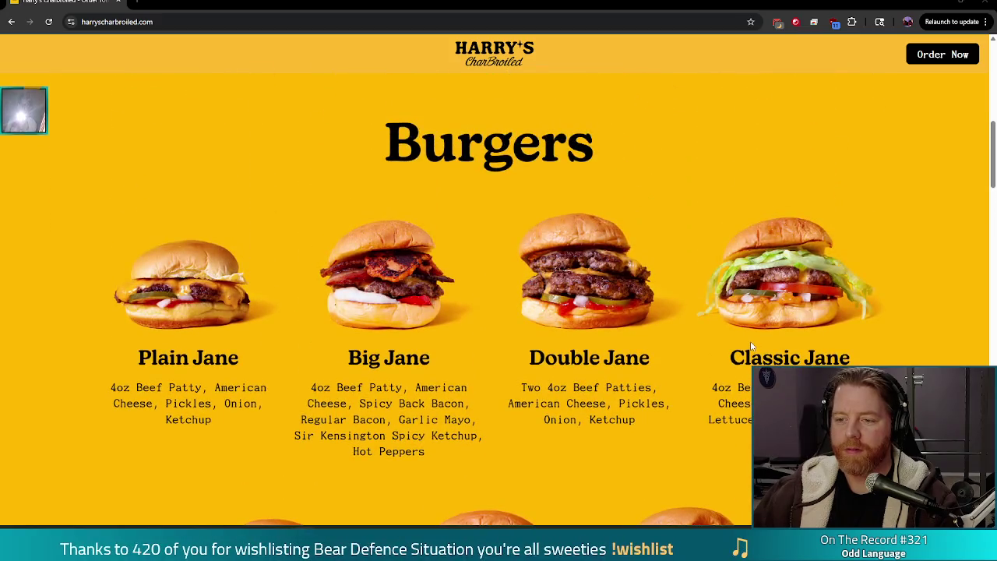
scroll(751, 346, "down", 1)
scroll(765, 345, "down", 2)
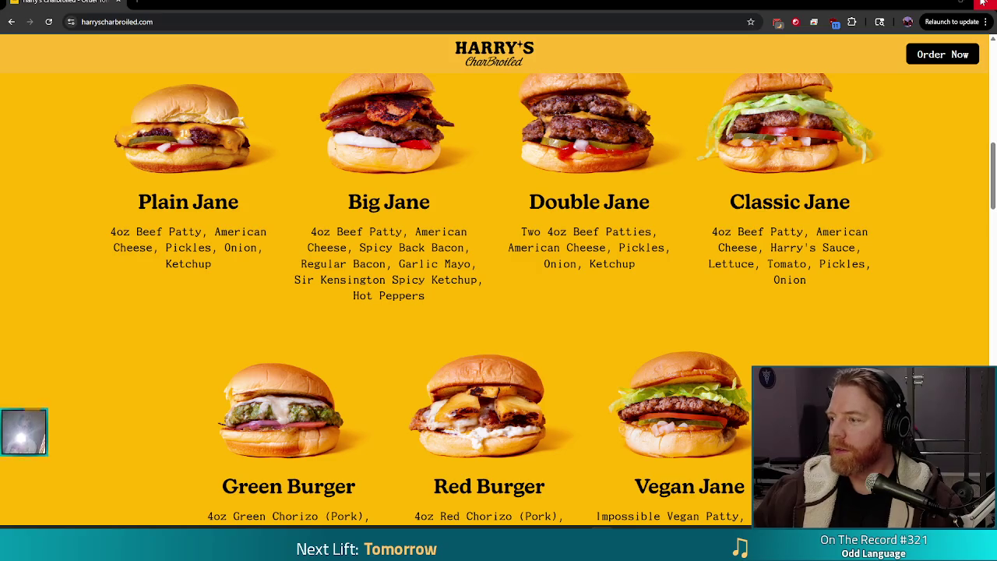
left_click(983, 4)
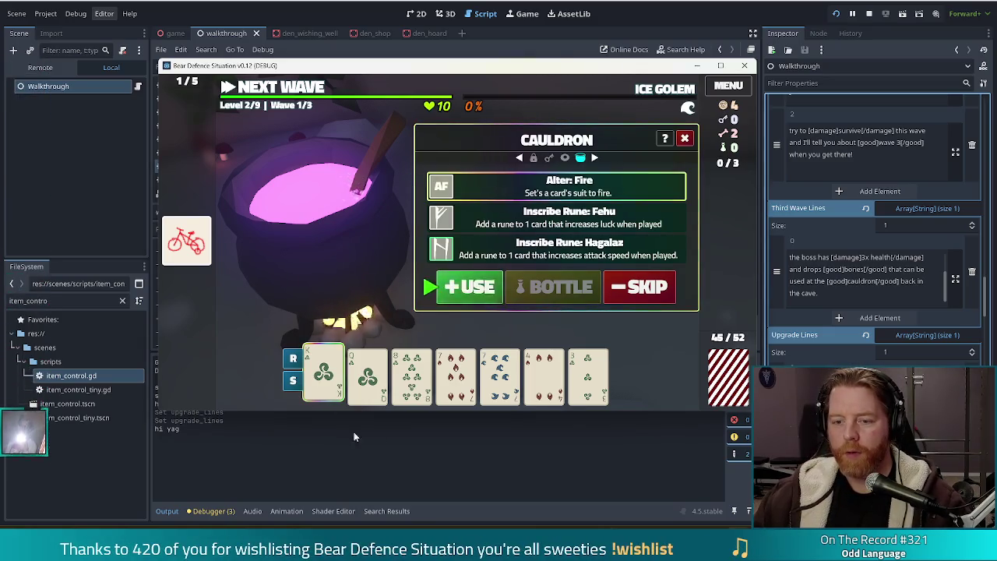
Step: Pick Alter: Fire in the debug game's Cauldron panel
left_click(470, 286)
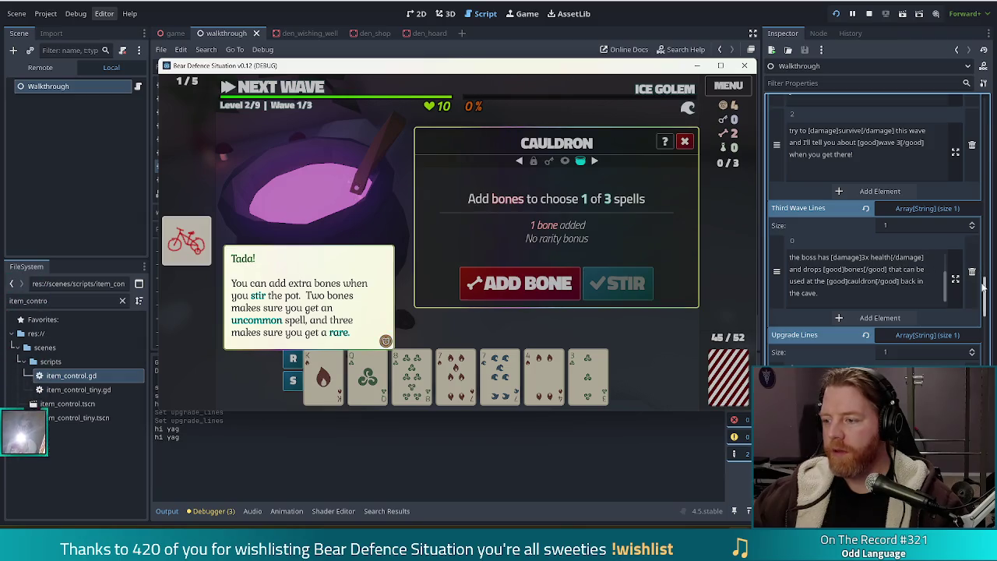
Step: Cast Alter: Fire on a card, then return to the walkthrough.gd script editor
left_click_drag(987, 289, 985, 317)
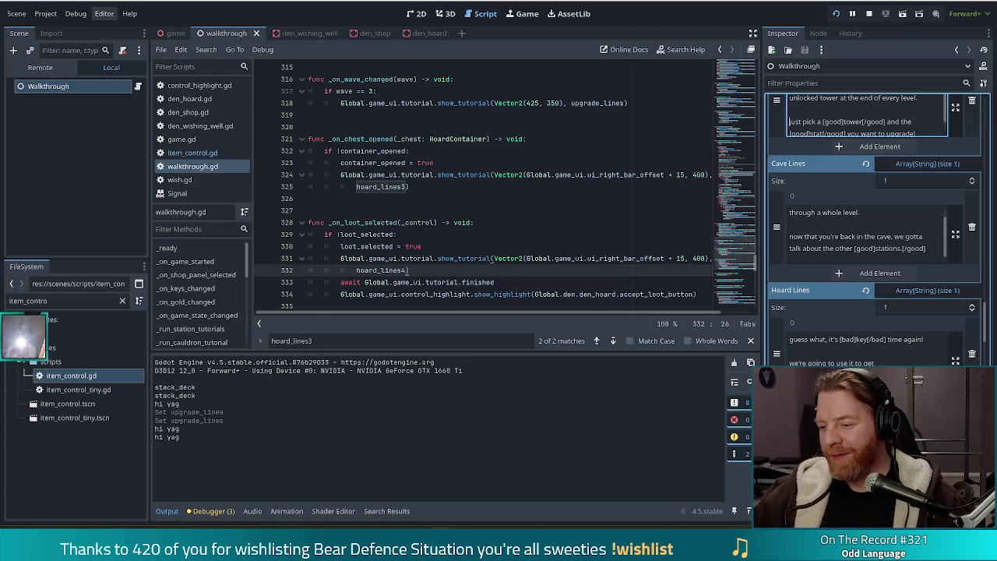
Step: Alt+Tab to the Bear Defence Situation debug window showing the Tada! cauldron tip
key("alt+Tab")
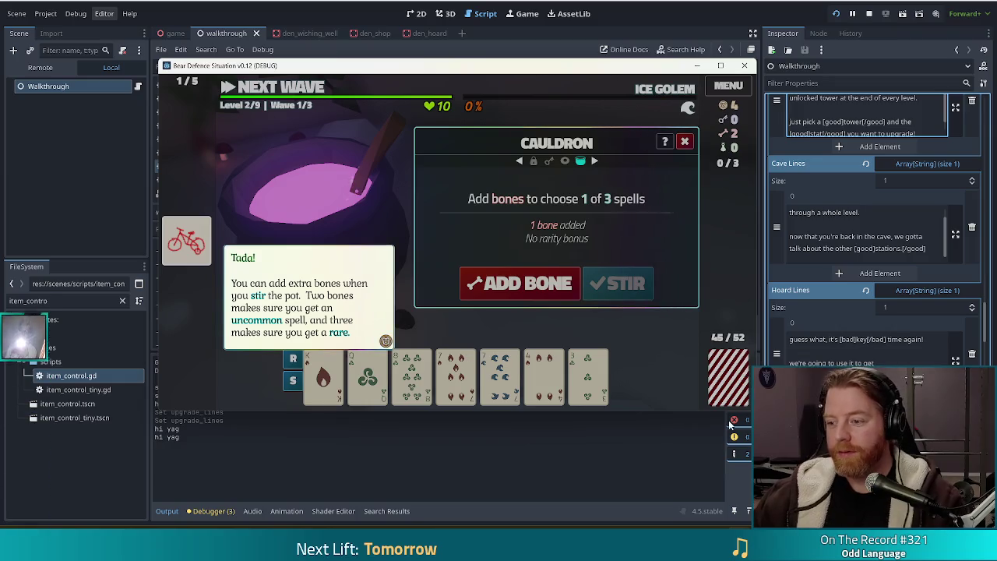
Step: Bring the Godot editor back in front of the game window
left_click(986, 328)
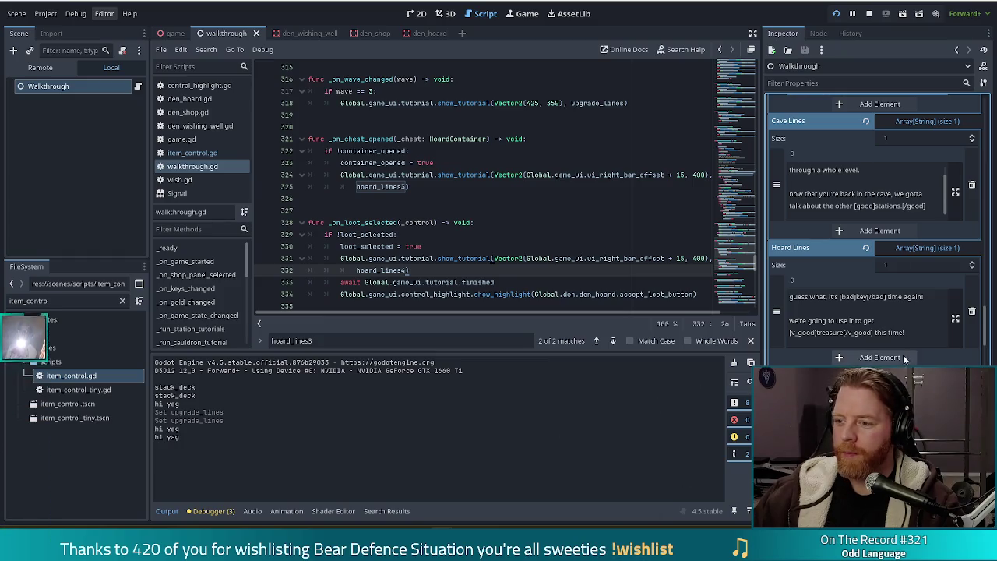
Step: Add a second Cauldron Lines 3 element and commit the 'Tada! …extra bones…' text
mouse_move(985, 323)
left_mouse_down()
mouse_move(986, 304)
mouse_move(975, 352)
left_mouse_up()
scroll(975, 352, "down", 10)
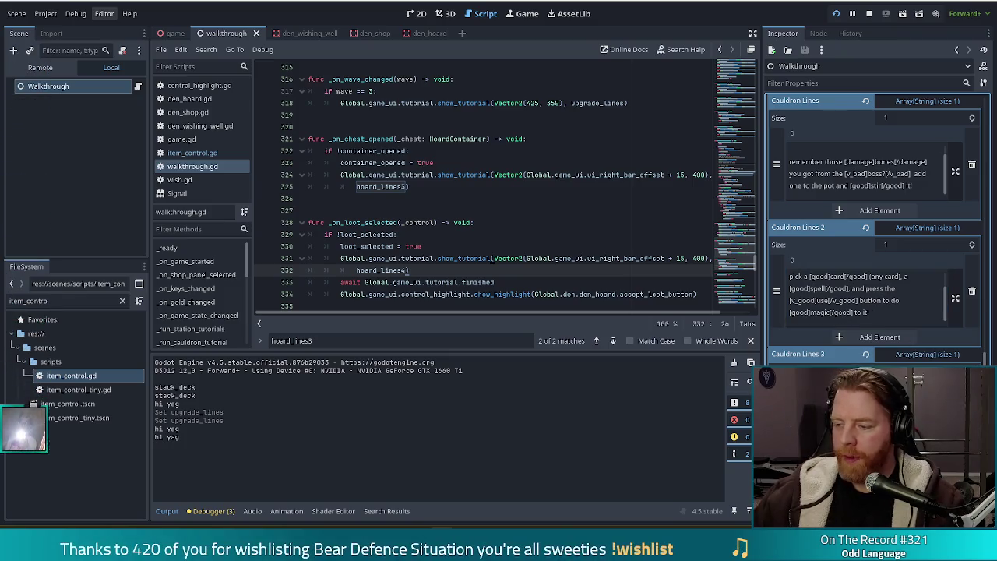
left_click(879, 463)
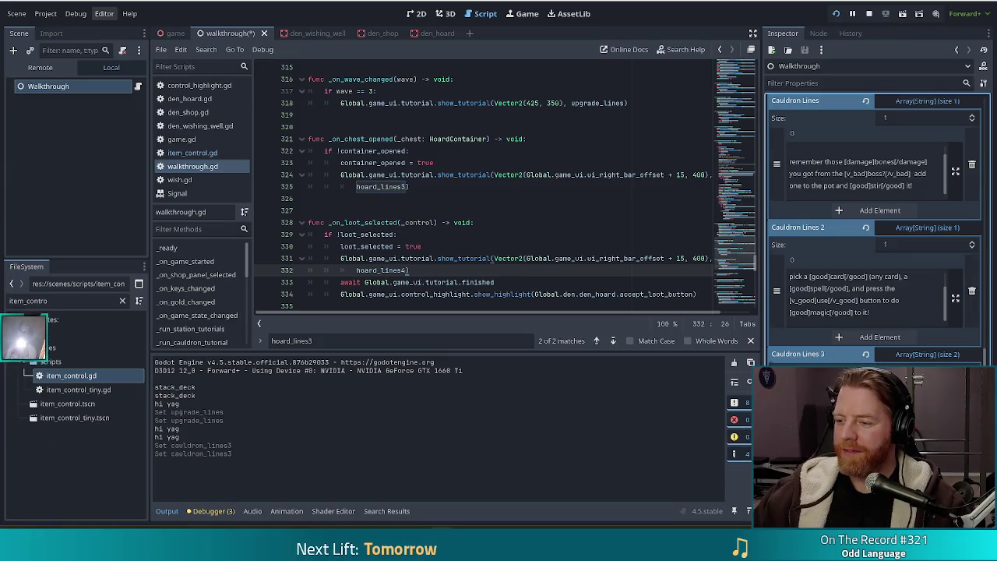
scroll(873, 234, "down", 3)
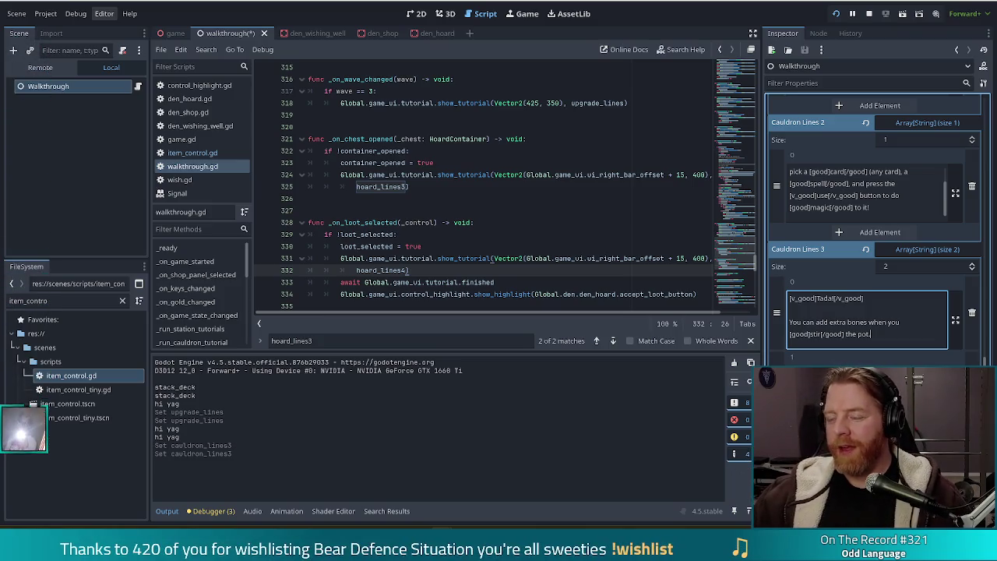
key("Escape")
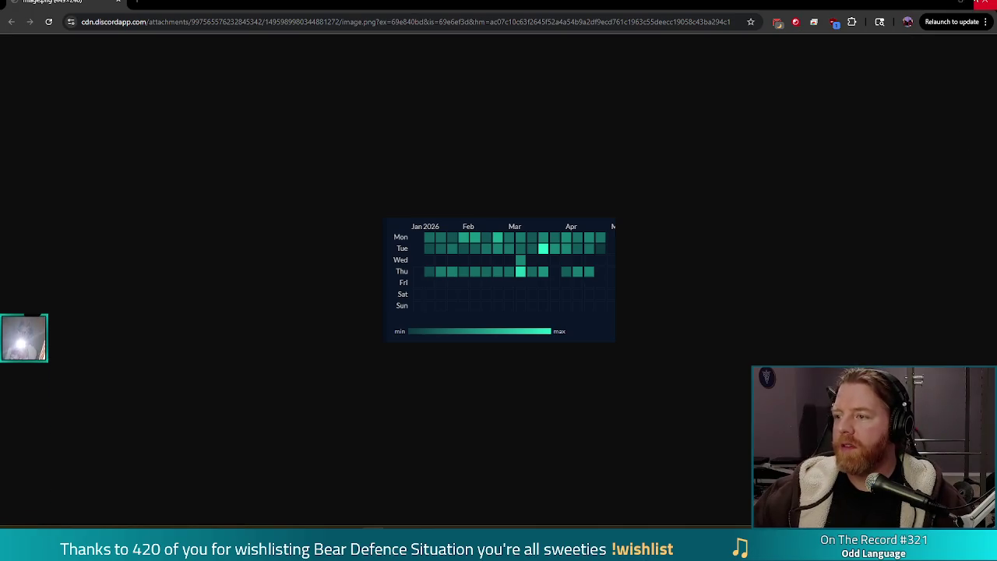
Step: Close the heatmap image window
left_click(984, 3)
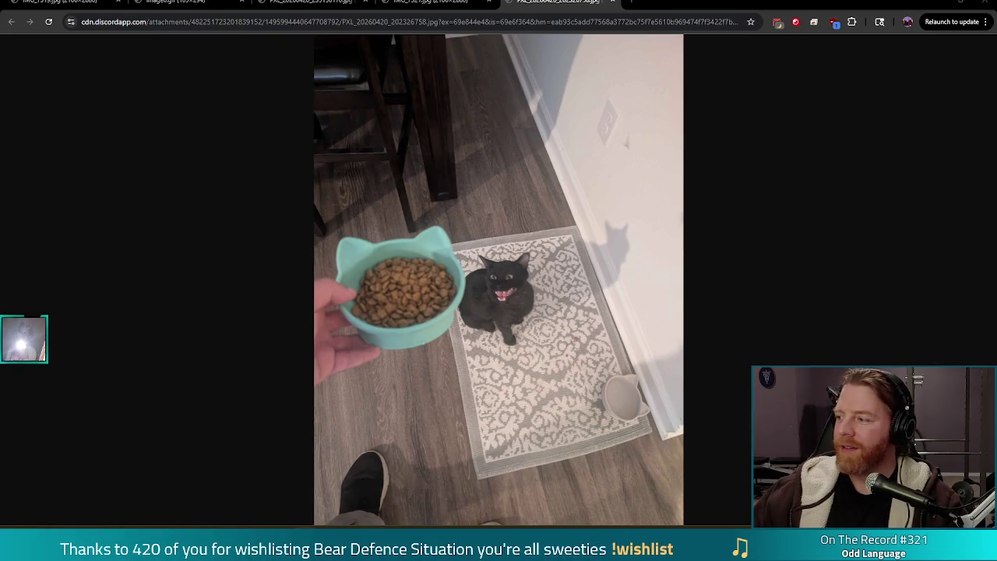
Step: Merge the sleeping cat photo tab into this Chrome window, then switch to the black-and-white kitten photo tab
mouse_move(996, 145)
left_mouse_down()
mouse_move(735, 145)
mouse_move(735, 26)
mouse_move(685, 7)
left_mouse_up()
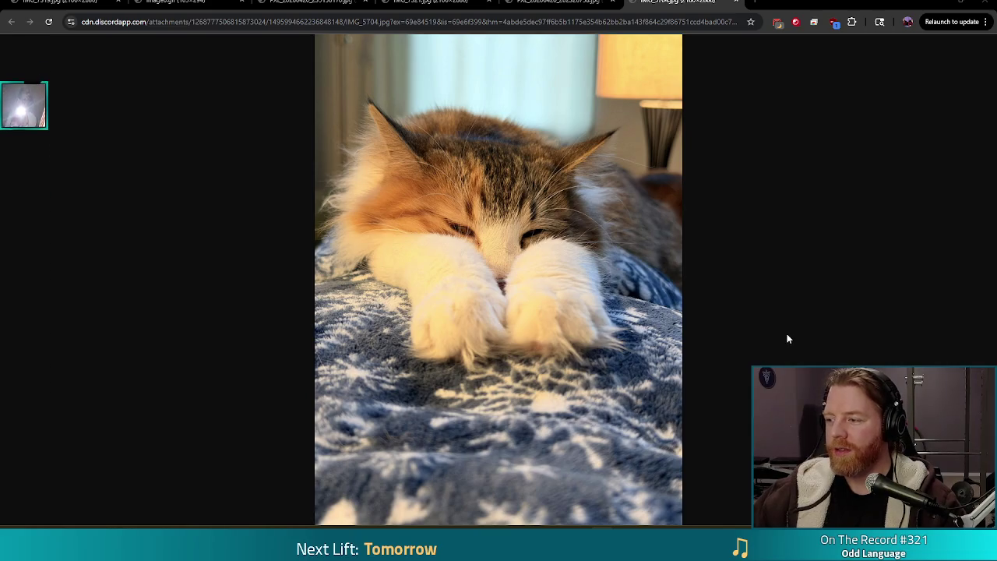
left_click(558, 1)
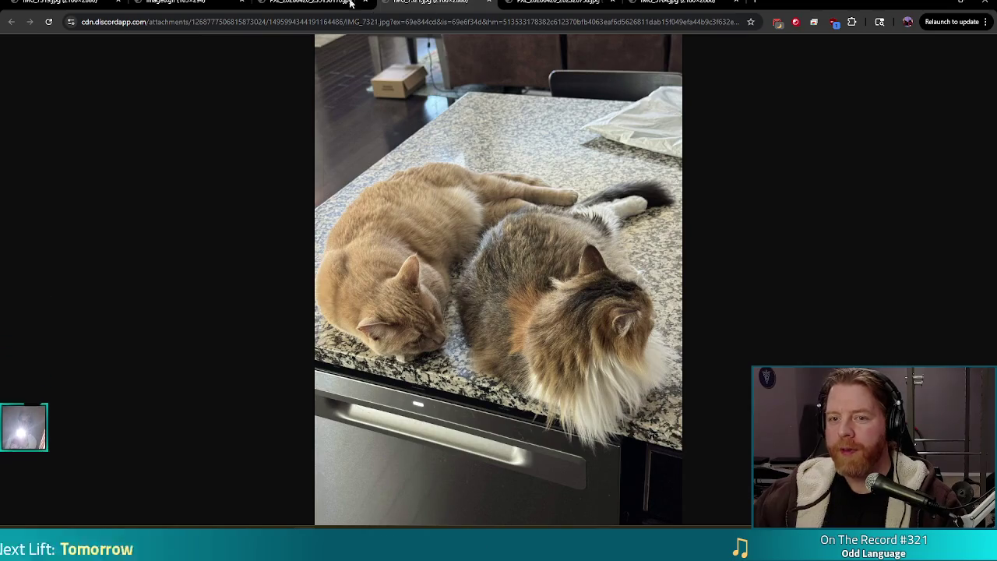
left_click(312, 2)
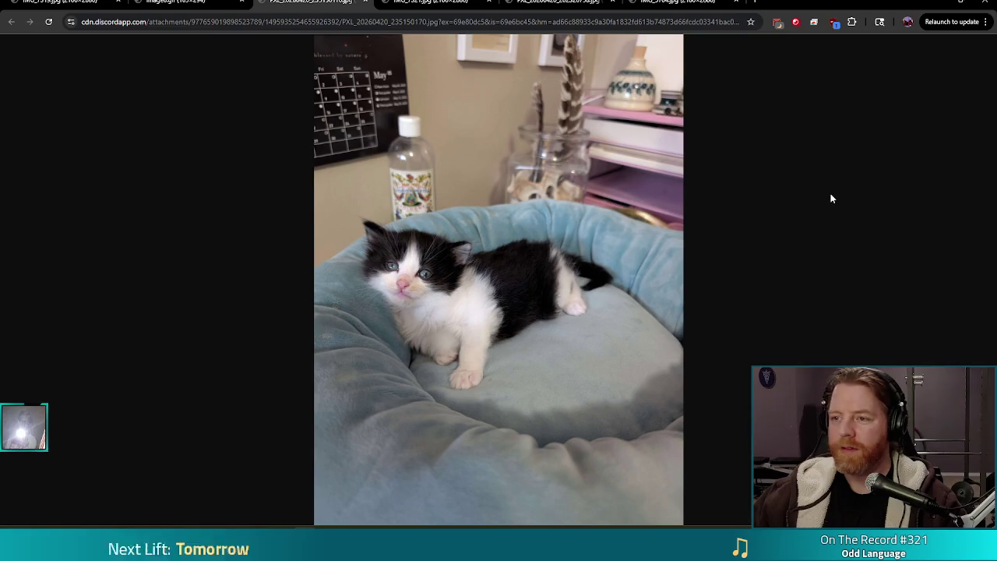
Step: Zoom the kitten photo to full size on its face, then switch to the 20260418_145434.jpg tab
left_click(404, 270)
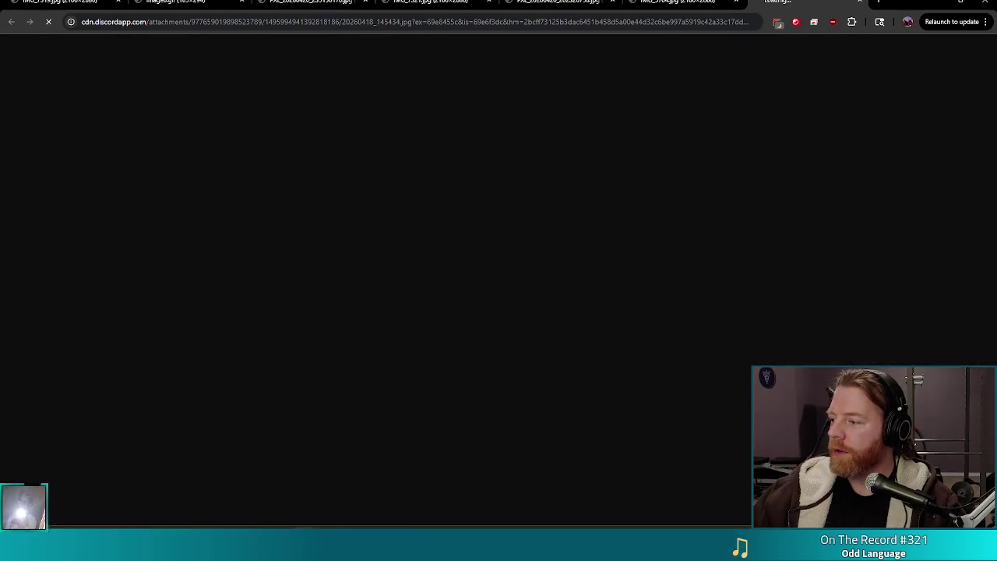
left_click(807, 2)
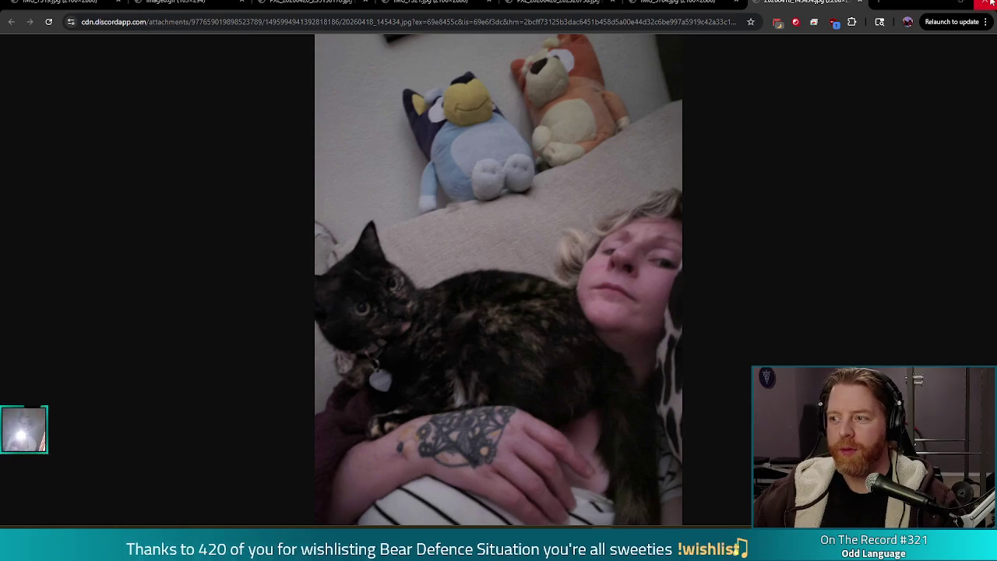
Step: Close the Chrome window to return to the Godot editor
left_click(991, 4)
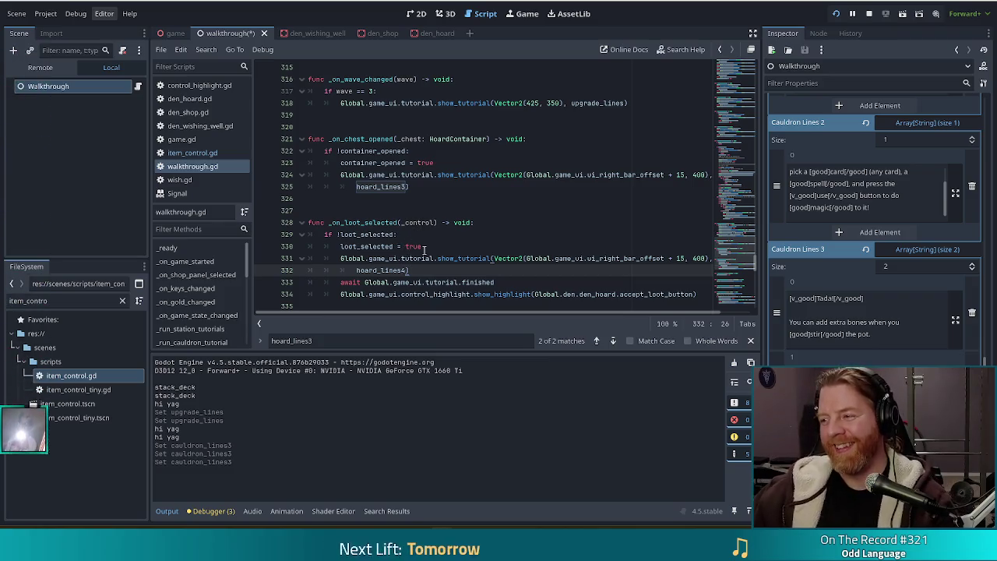
Step: Put the cursor on line 330 (loot_selected = true), then bring the Bear Defence Situation debug window forward
left_click(424, 248)
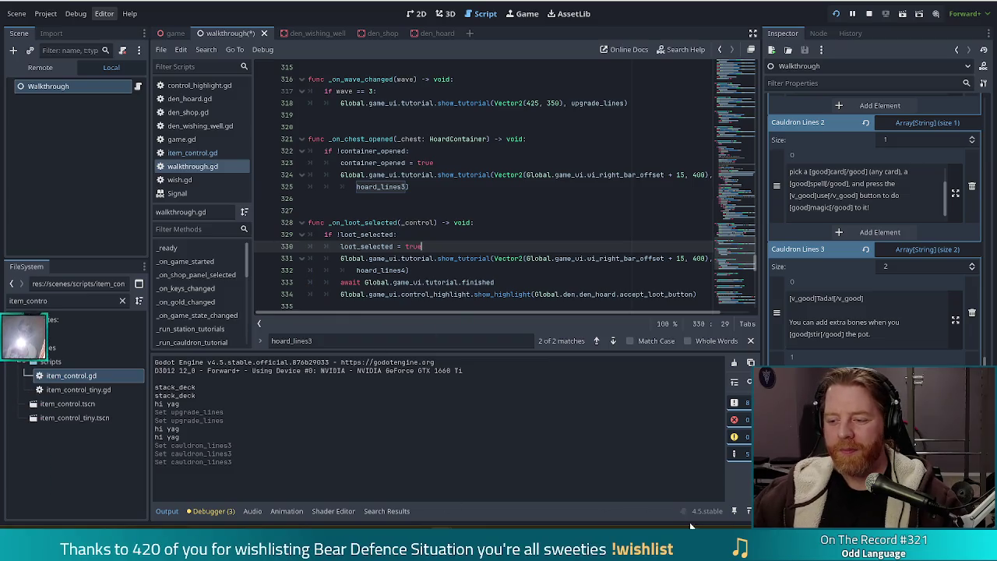
key("alt+Tab")
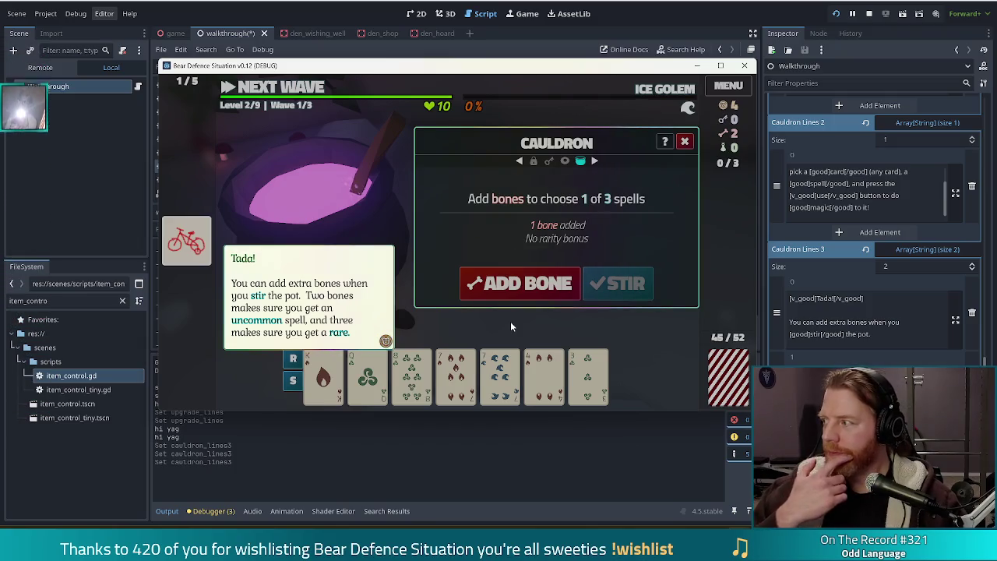
Step: Dismiss the Tada tip, stir the pot, and apply the Hagalaz rune to the King of Fire card
left_click(335, 182)
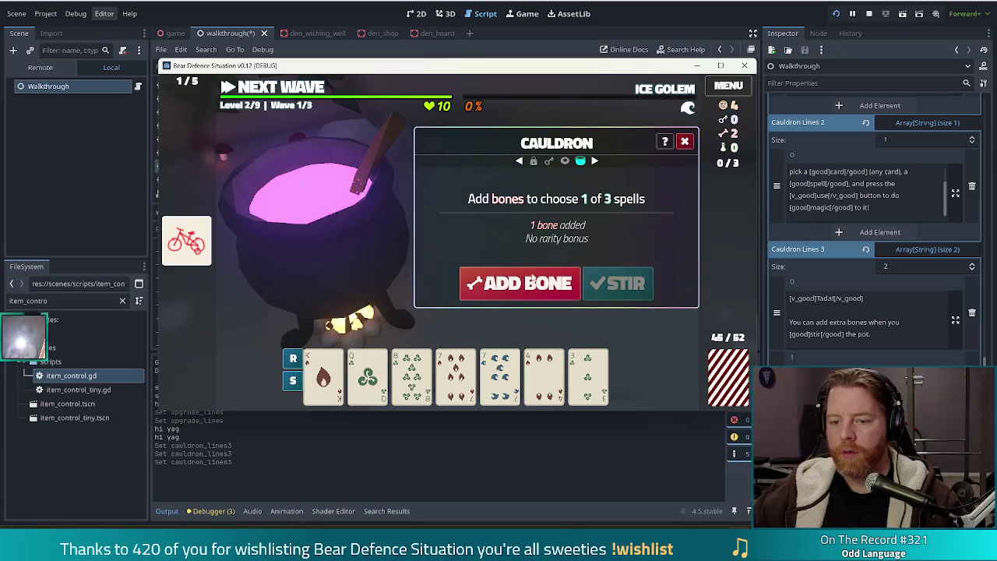
left_click(633, 284)
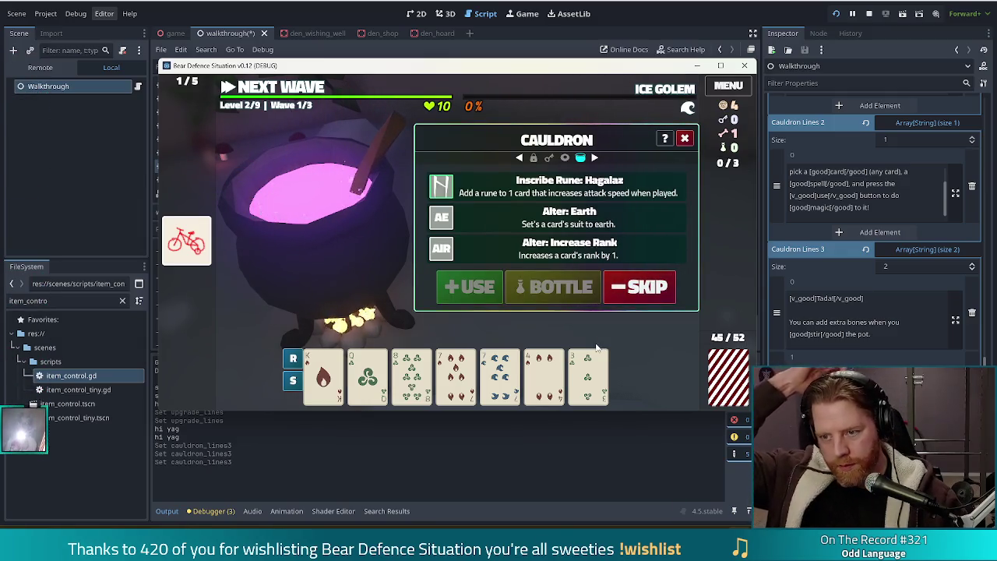
left_click(339, 381)
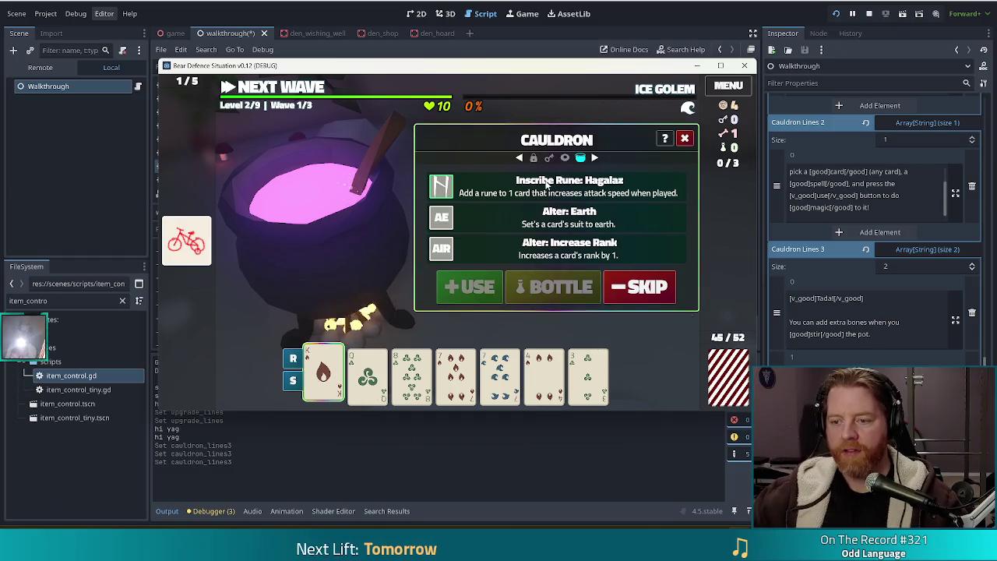
left_click(471, 287)
Step: Stir again, raise the King of Fire card's rank by one, and leave the cauldron for the map
left_click(596, 285)
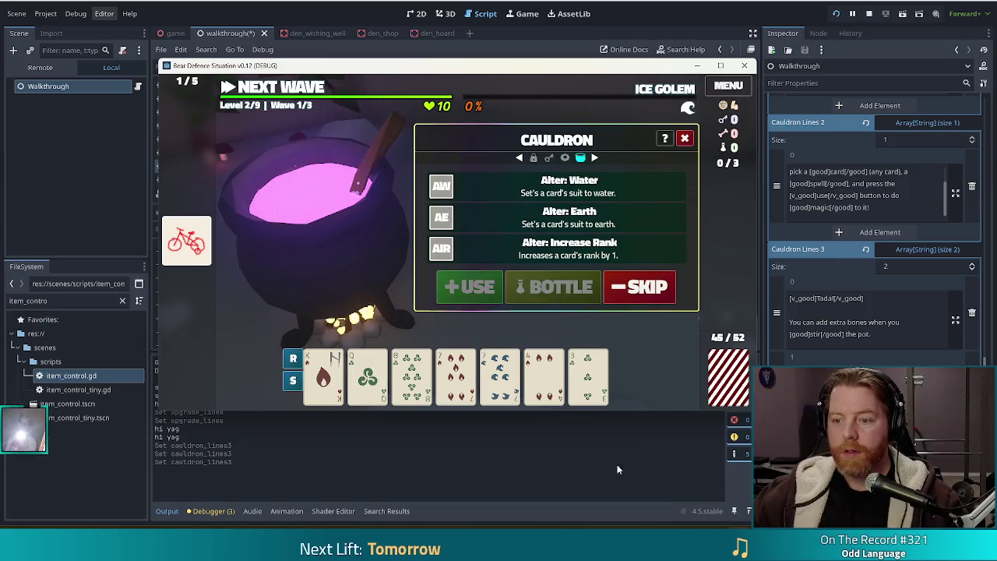
mouse_move(382, 368)
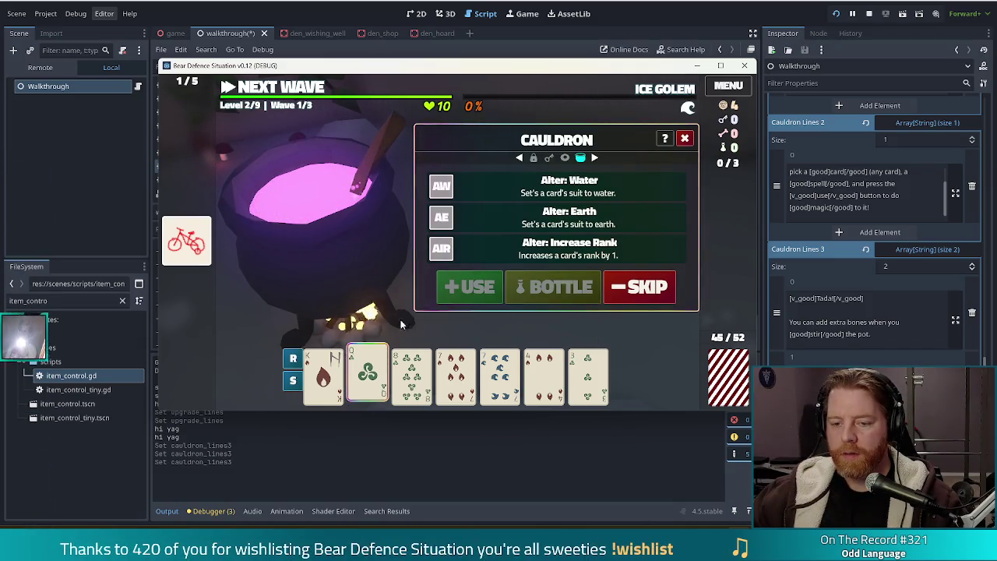
left_click(323, 386)
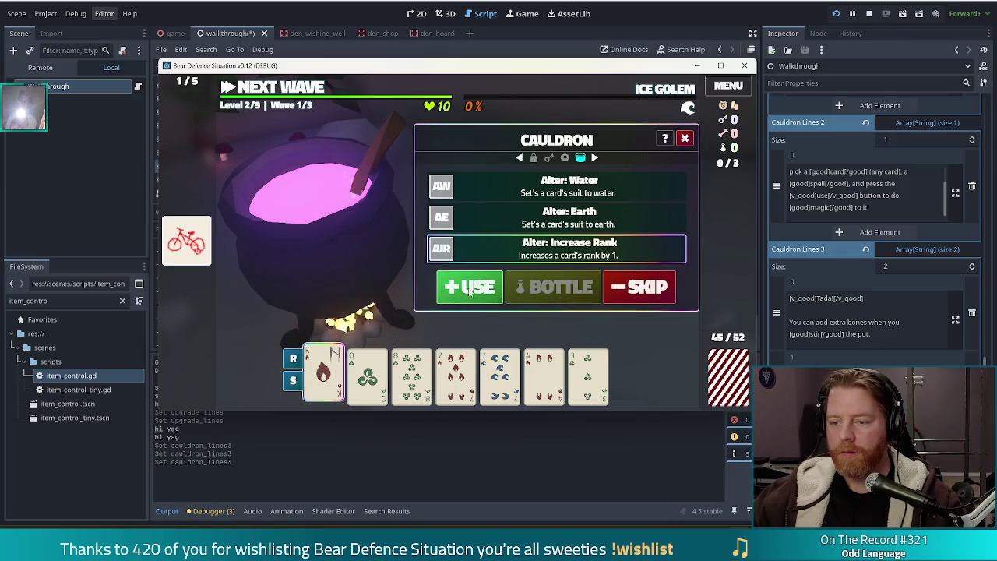
left_click(469, 287)
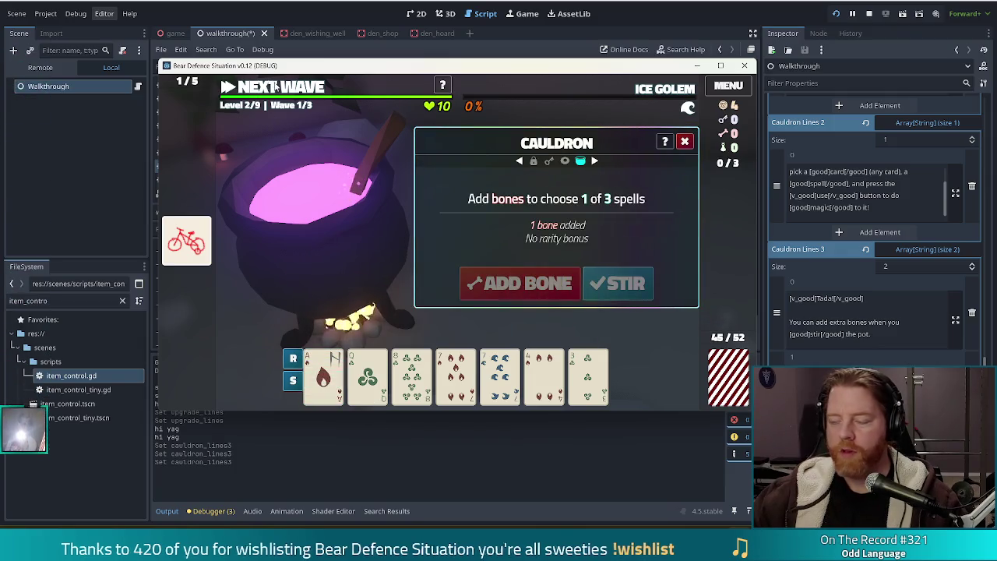
left_click(275, 88)
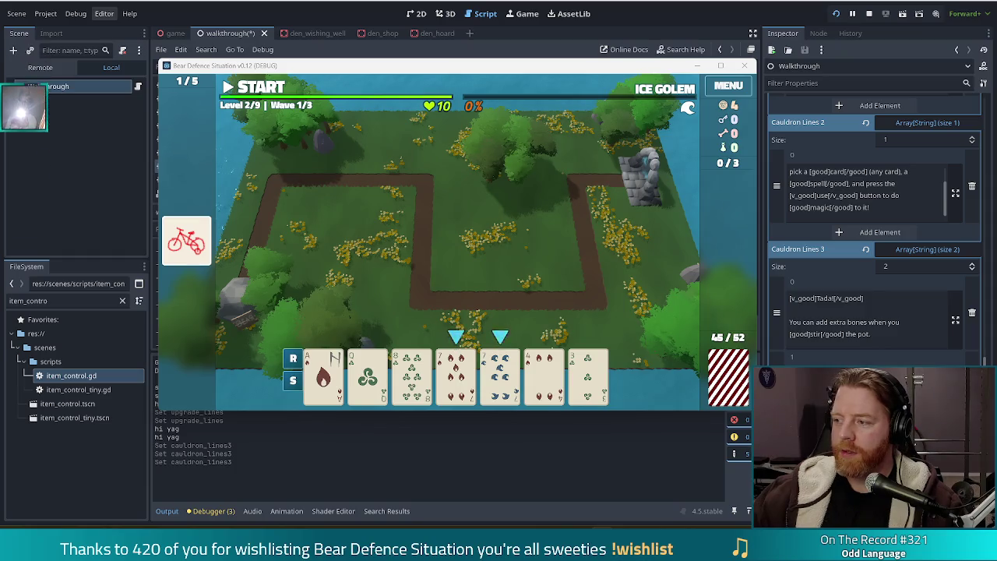
Step: Select the 4 of Fire and another card, discard them for fresh cards, then pick a pair card
left_click(544, 374)
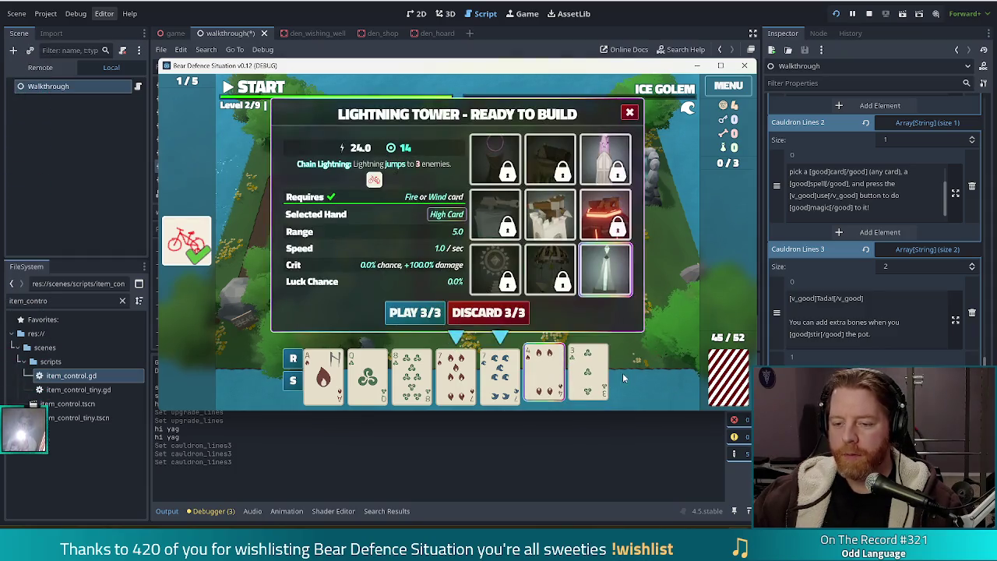
left_click(411, 374)
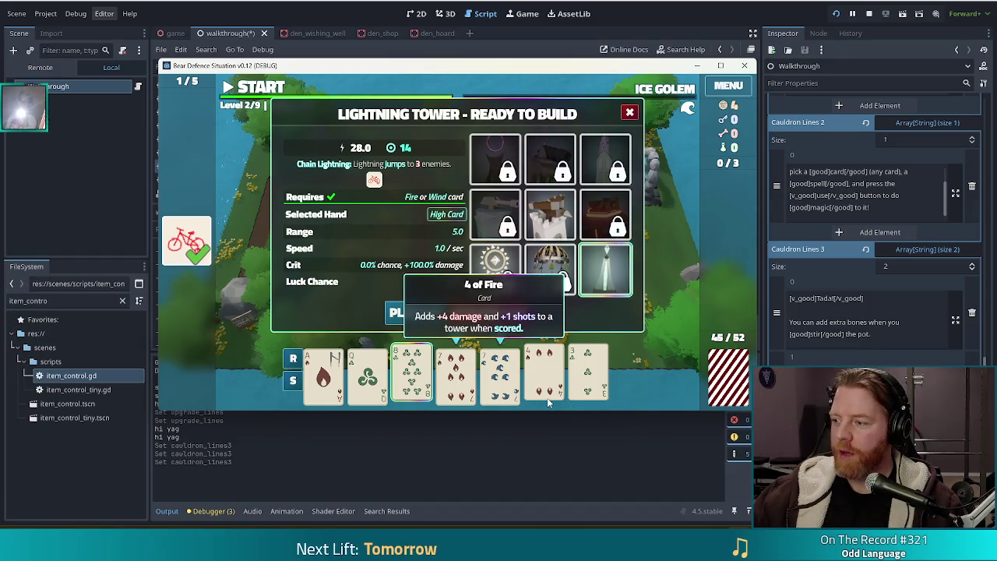
left_click(547, 374)
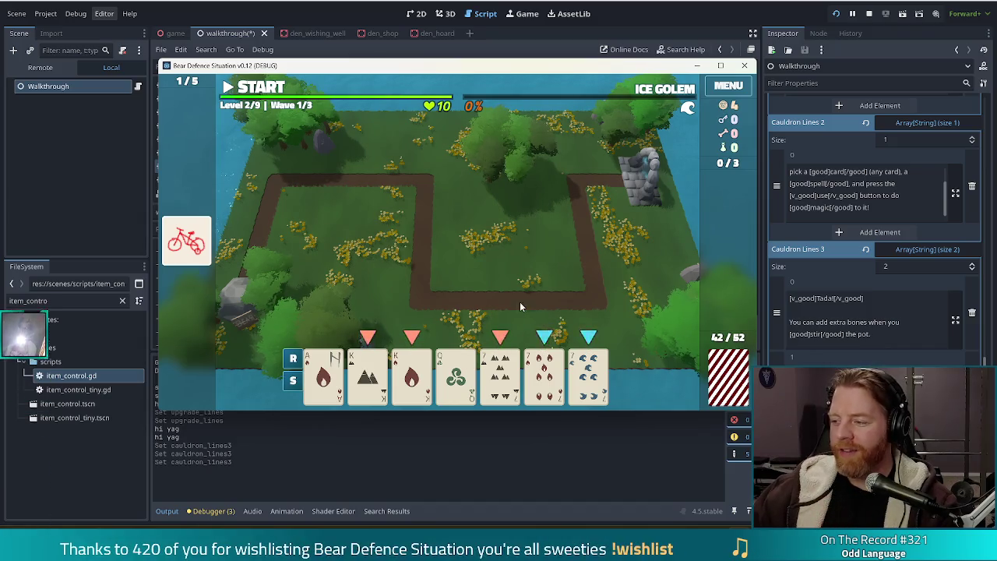
left_click(386, 358)
Step: Complete a Full House with the 7 of Water and place a Lightning Tower inside the path's bend
left_click(503, 374)
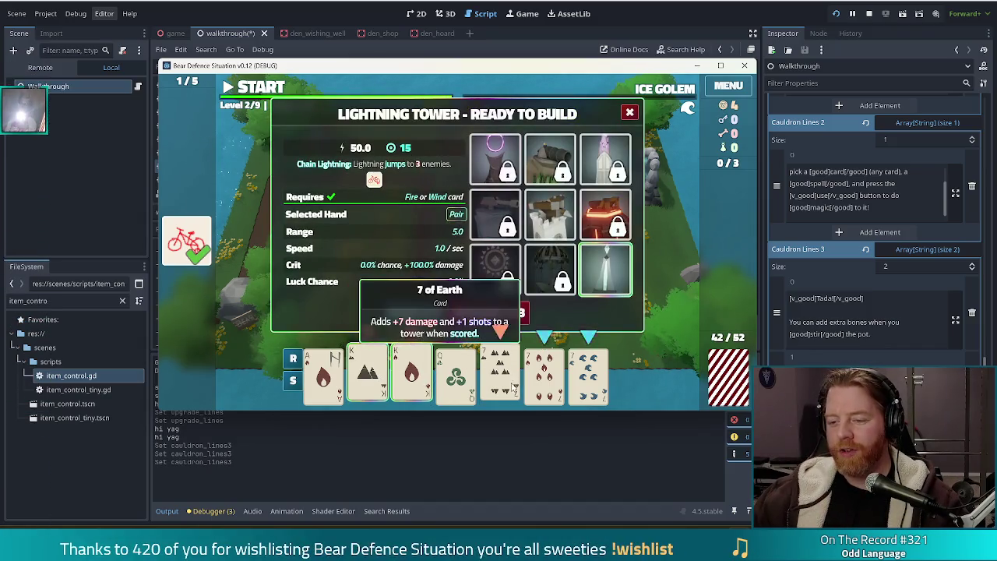
left_click(592, 382)
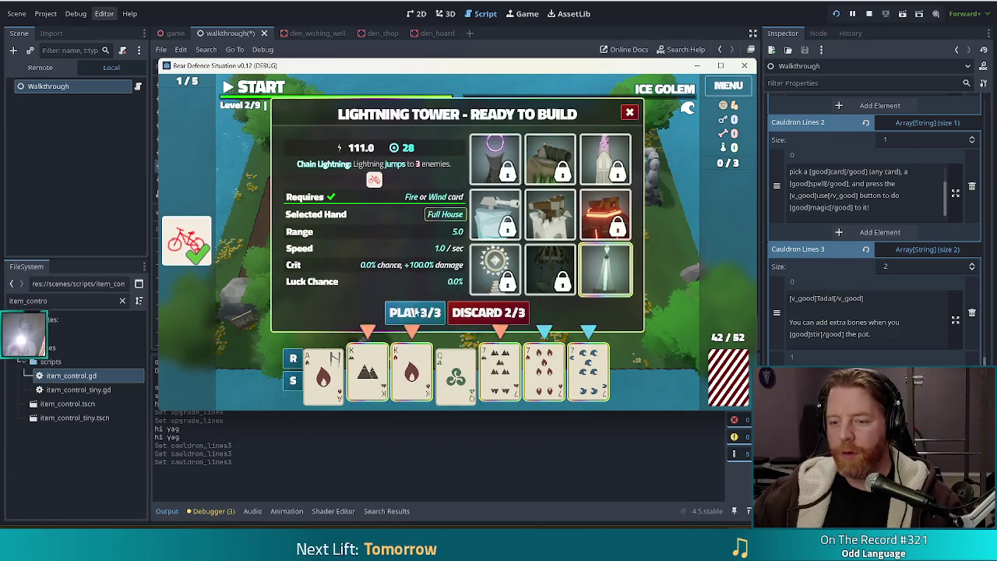
left_click(427, 314)
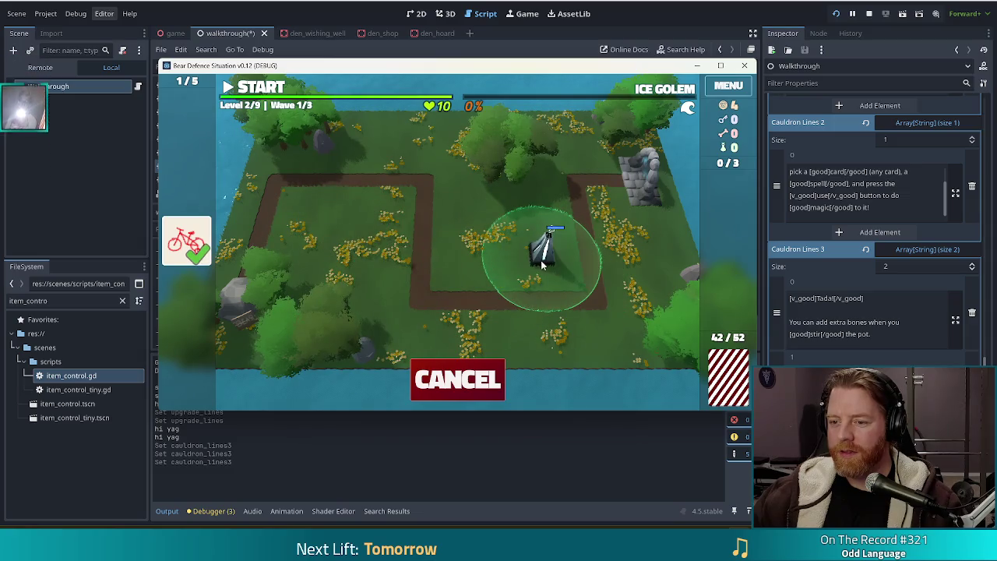
left_click(544, 257)
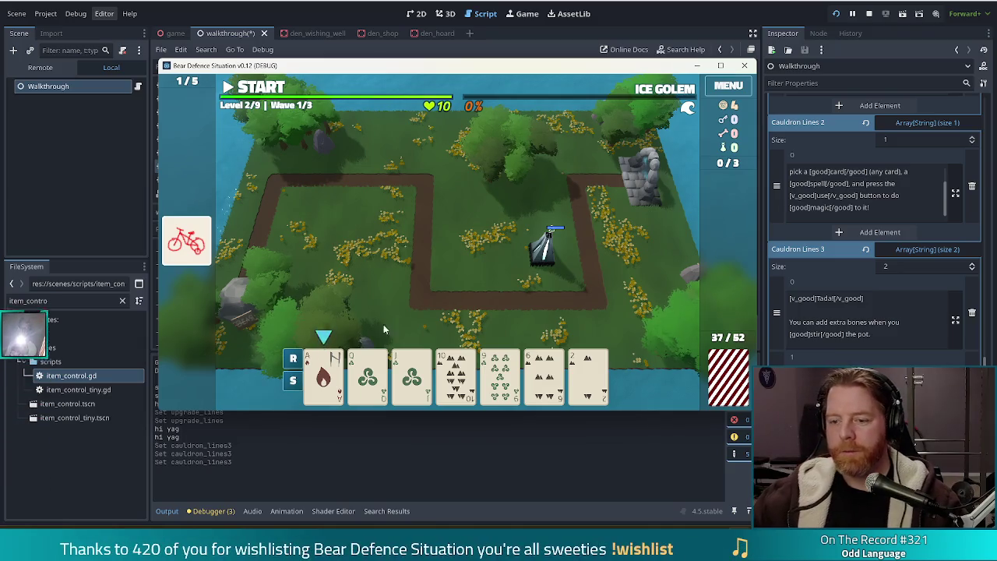
Step: Select the 9 card and another card, then discard them for new cards
mouse_move(426, 363)
left_click(544, 374)
left_click(499, 374)
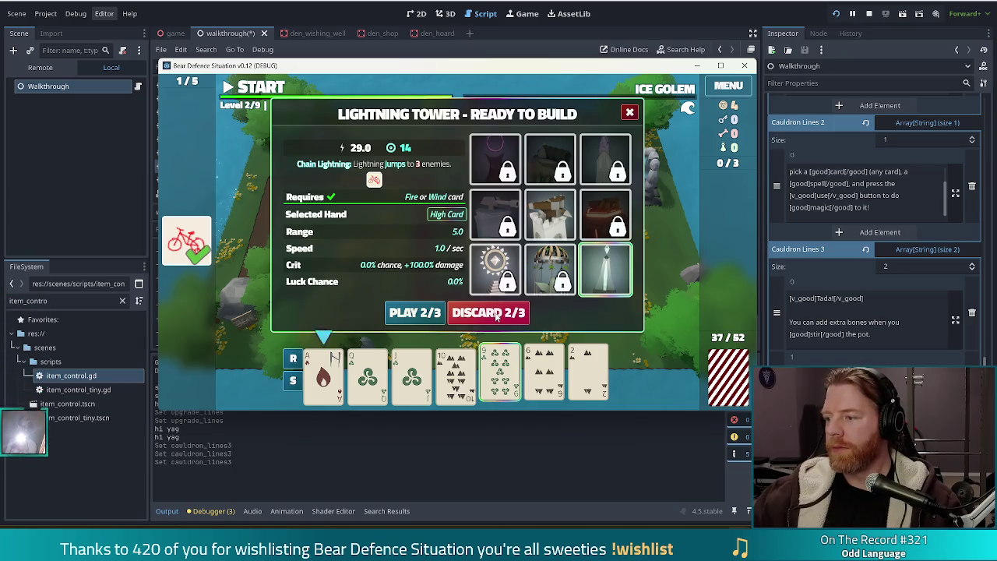
left_click(496, 315)
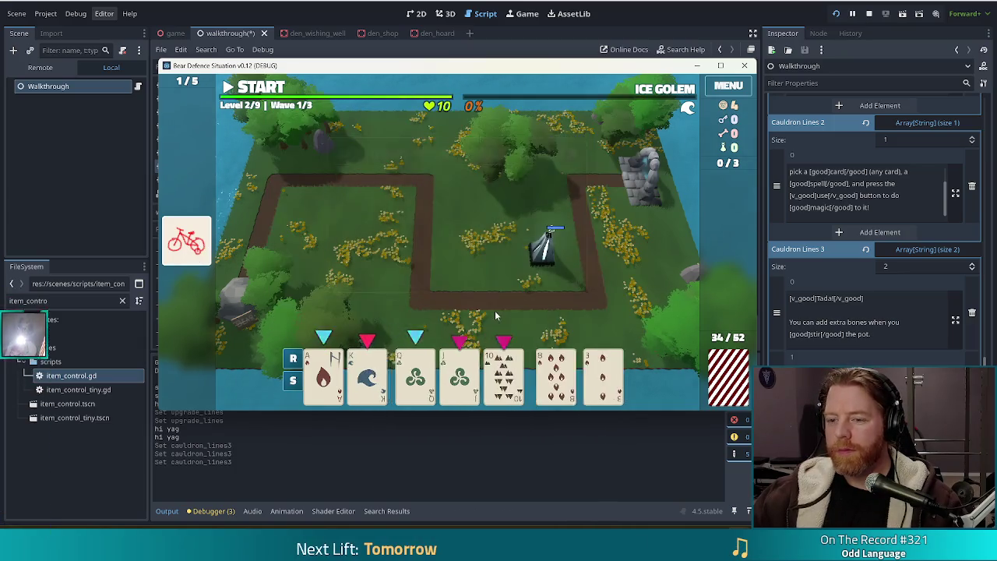
Step: Play an Ace-of-Fire Straight to build a tower and place it inside the path loop
left_click(337, 384)
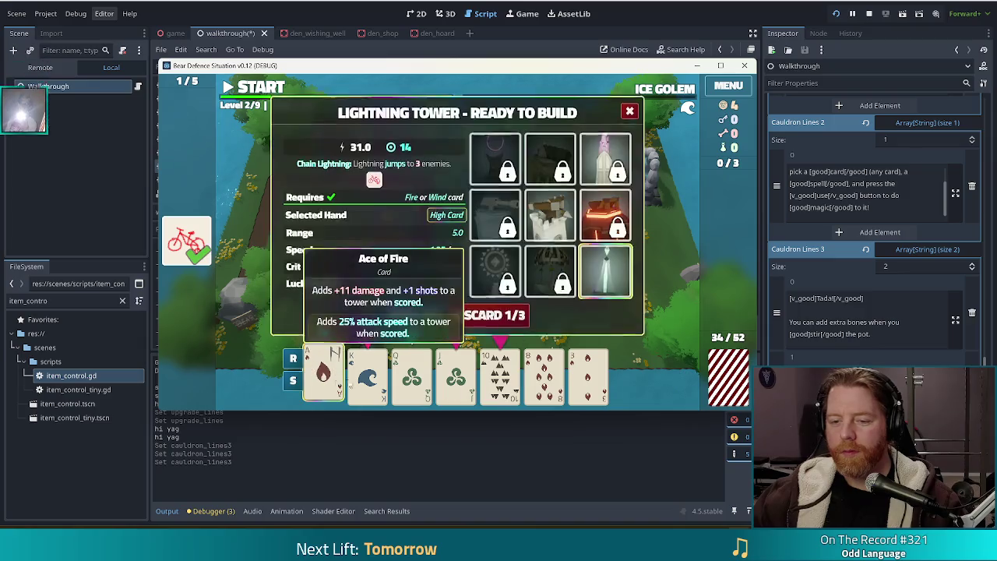
left_click(367, 378)
left_click(413, 378)
left_click(456, 378)
left_click(500, 378)
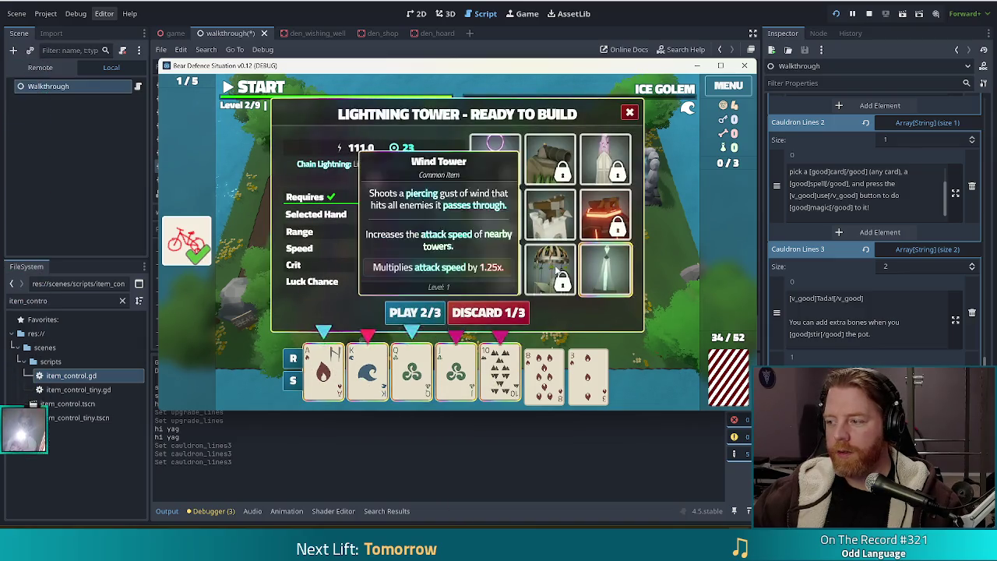
left_click(414, 314)
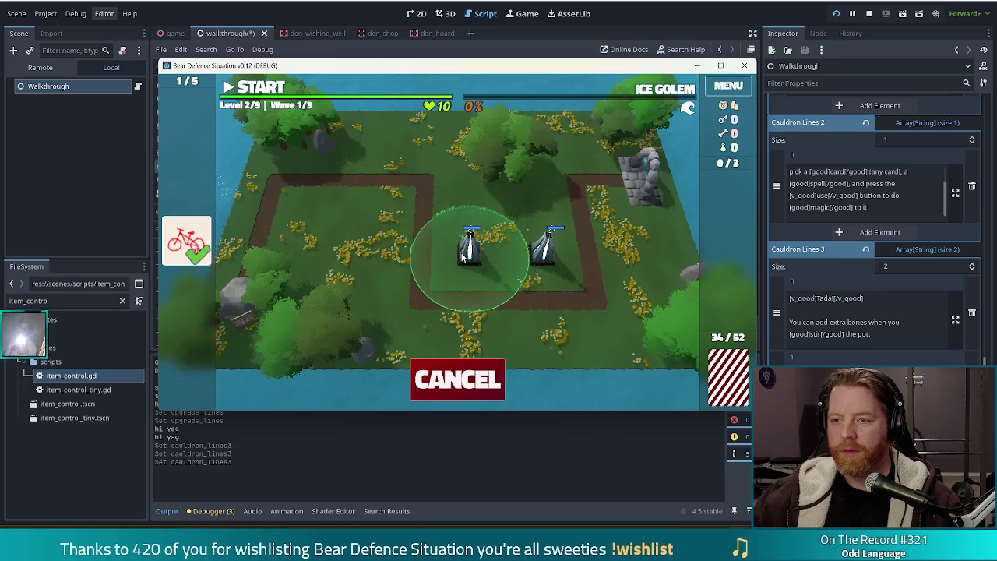
left_click(463, 257)
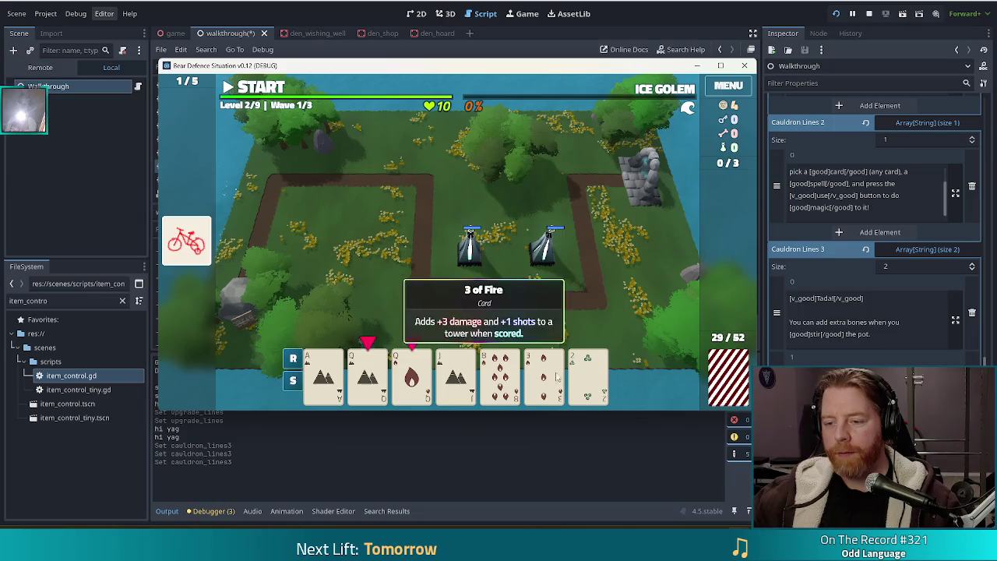
Step: Discard unwanted cards, pair the Ace of Earth and Ace of Wind, and place a Lightning Tower left of the others
left_click(590, 385)
left_click(494, 311)
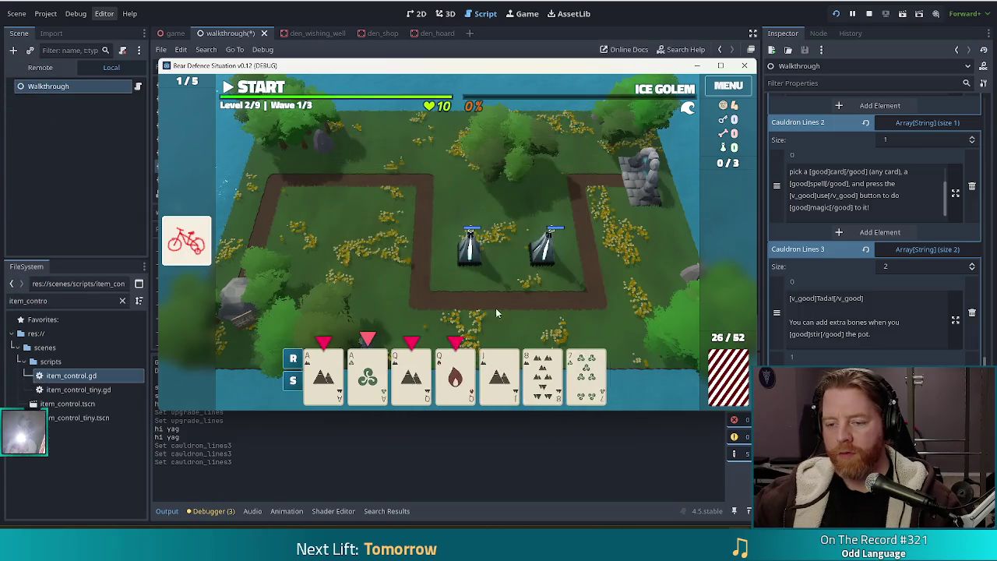
left_click(324, 378)
left_click(372, 386)
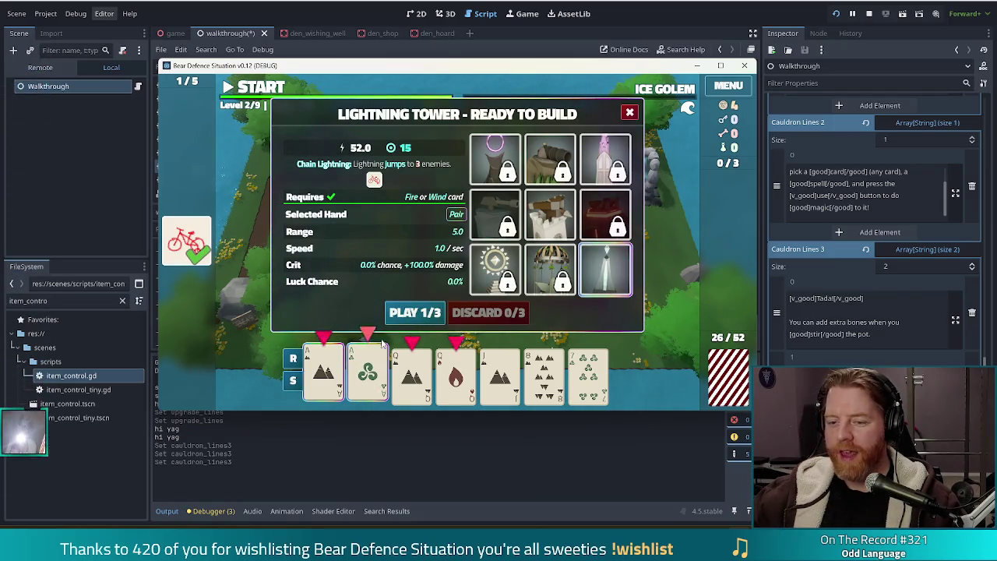
left_click(409, 312)
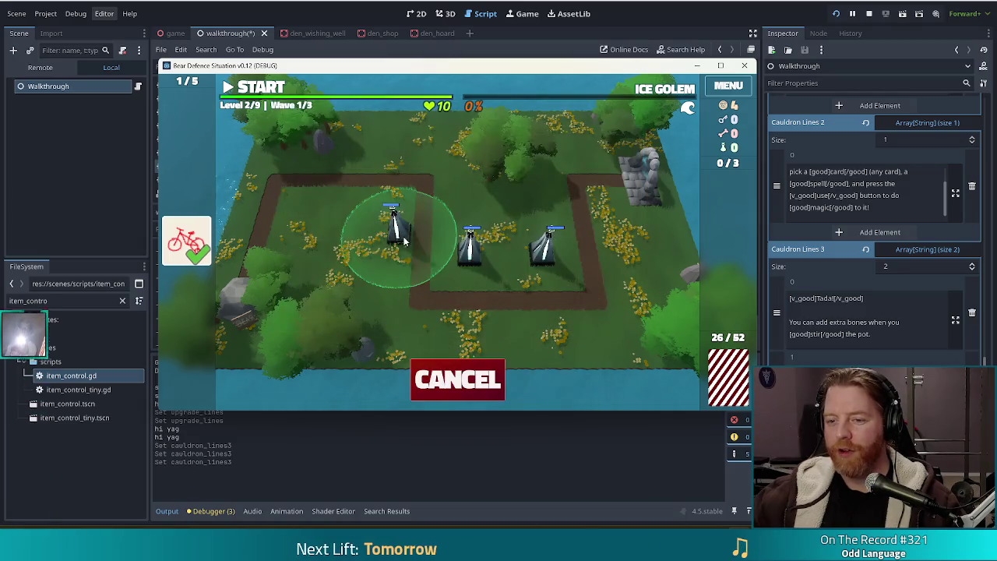
left_click(380, 224)
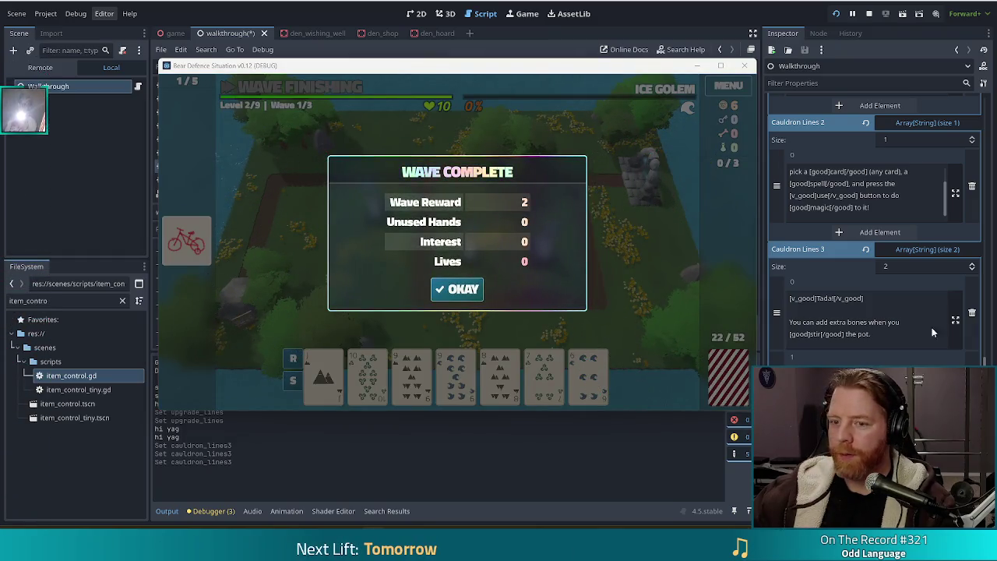
Step: Dismiss the wave 1 summary, start wave 2, then switch to the Chrome tabby cat photo
left_click(458, 289)
left_click(294, 89)
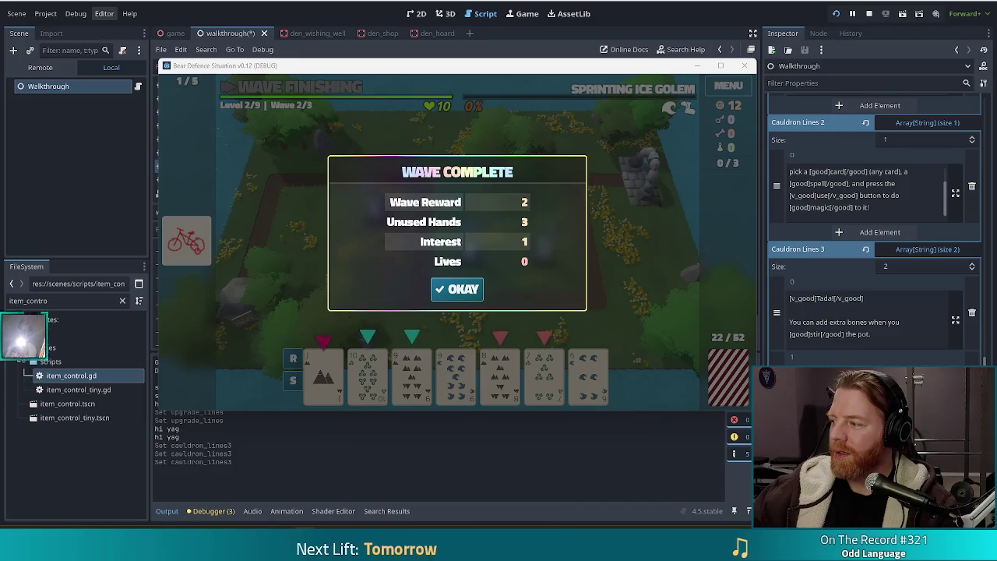
key("alt+Tab")
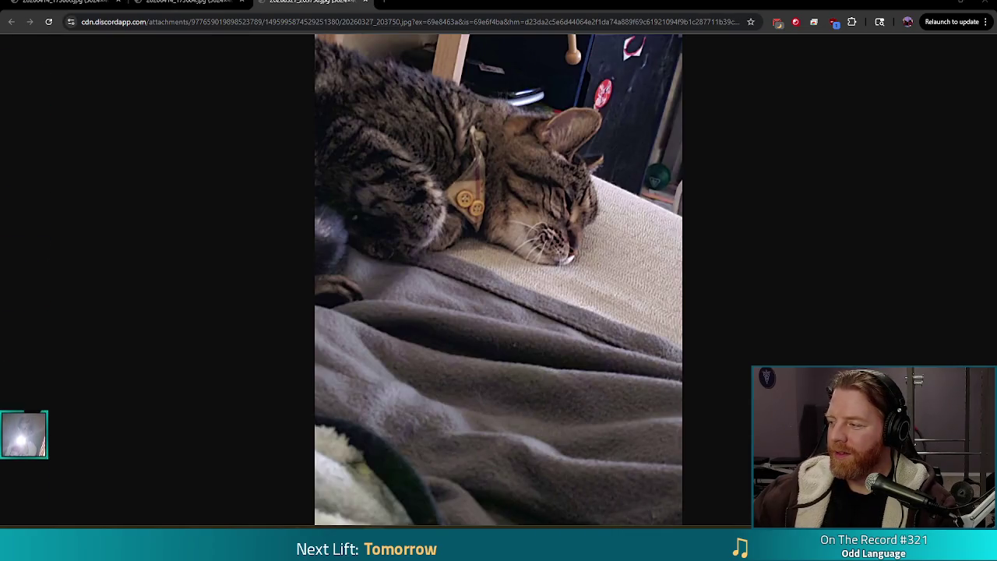
Step: Save PXL_20260417_230530490.mp4, play it in Media Player, then close the player window
key("ctrl+s")
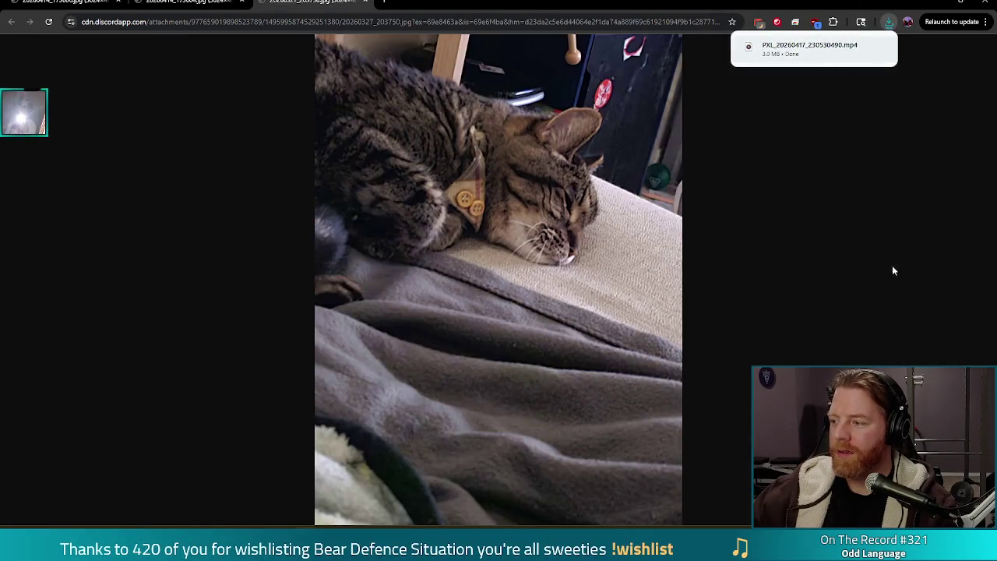
left_click(811, 47)
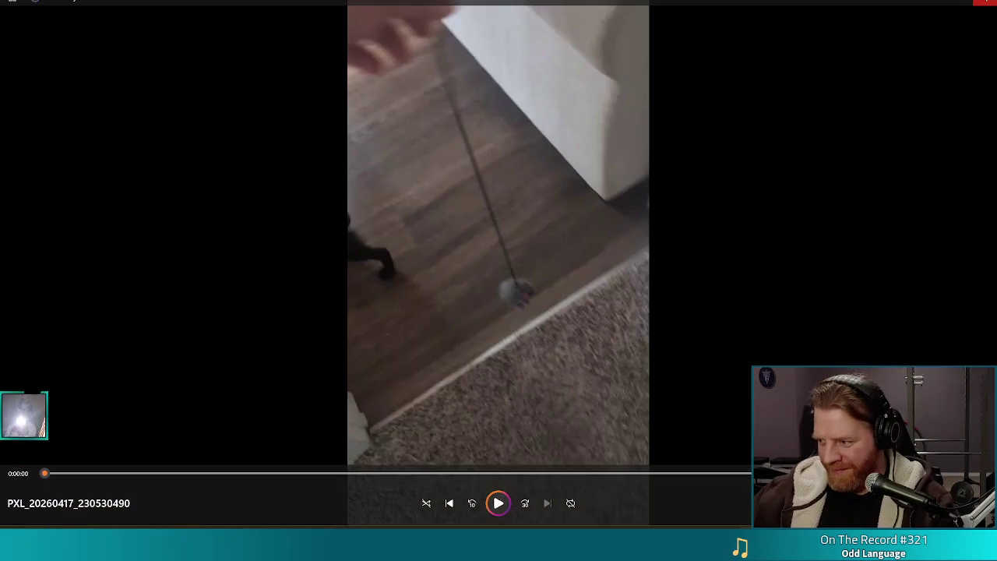
left_click(986, 8)
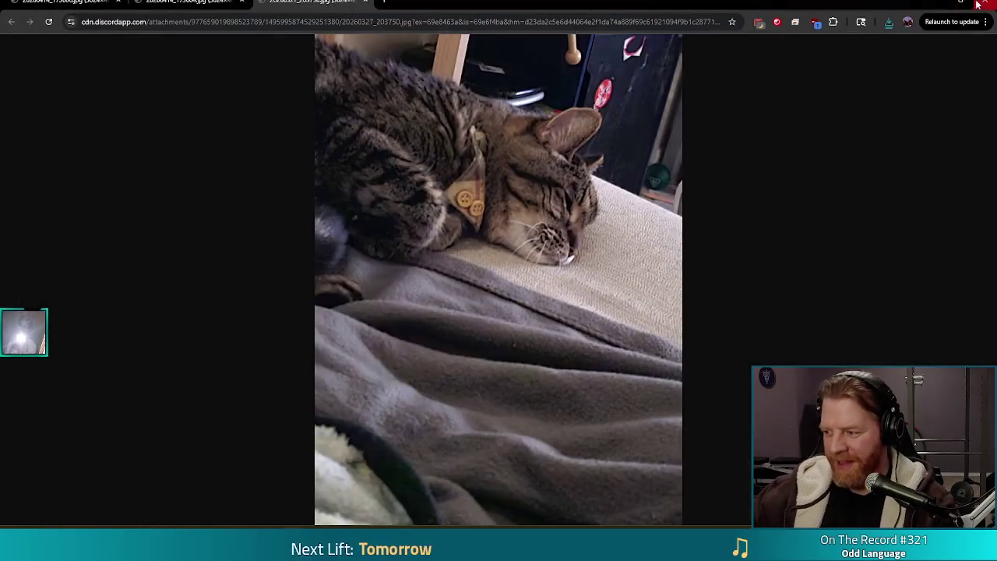